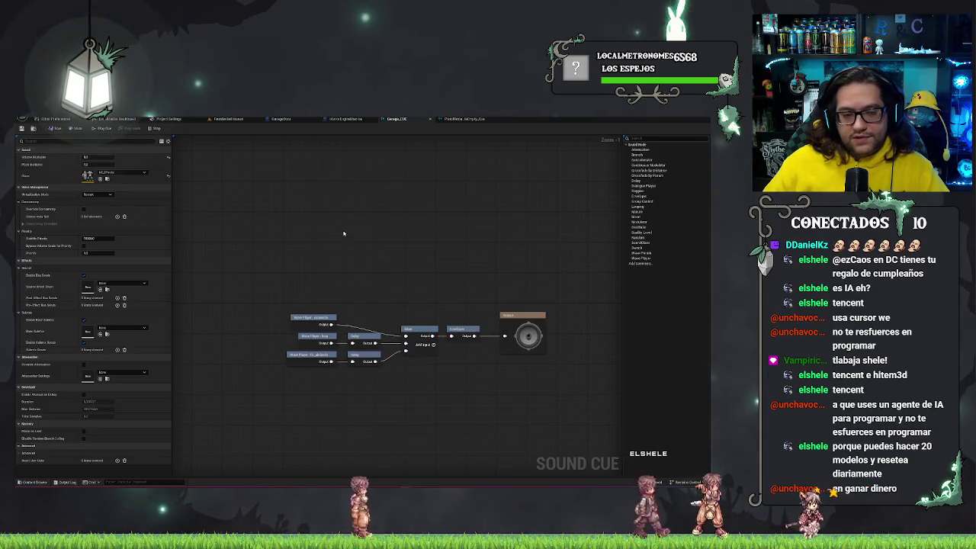
Check the ambiente Wave Player and the overall cue settings, then go back to the garage level
click(301, 318)
click(303, 311)
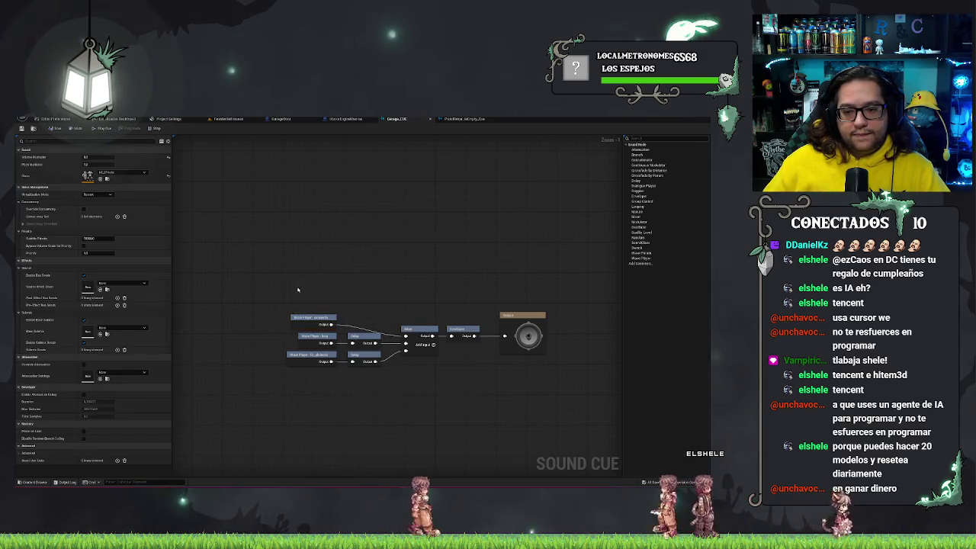
click(227, 119)
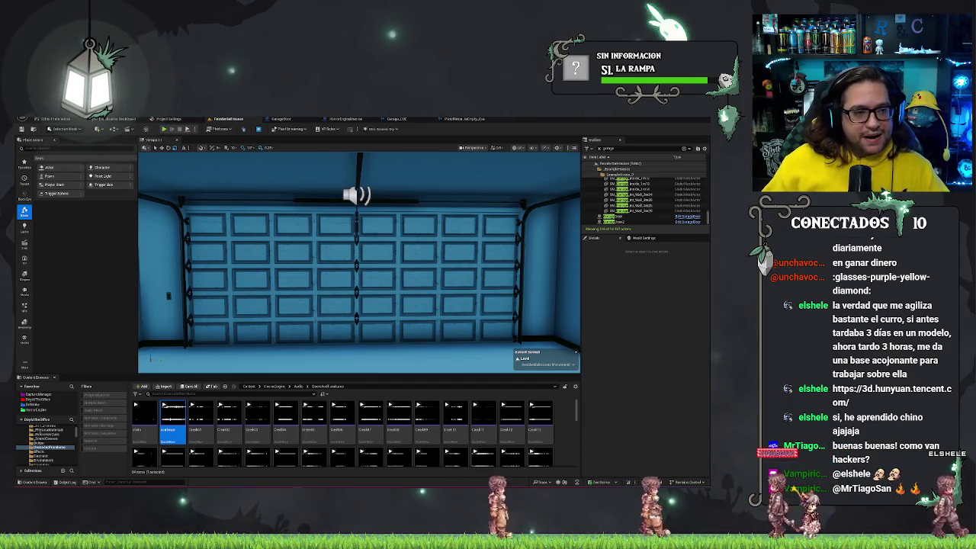
Turn the view to the garage ceiling opener, select the garage door actor and open its Blueprint
mouse_move(330, 262)
mouse_down()
mouse_move(304, 259)
mouse_move(290, 236)
mouse_move(399, 258)
mouse_up()
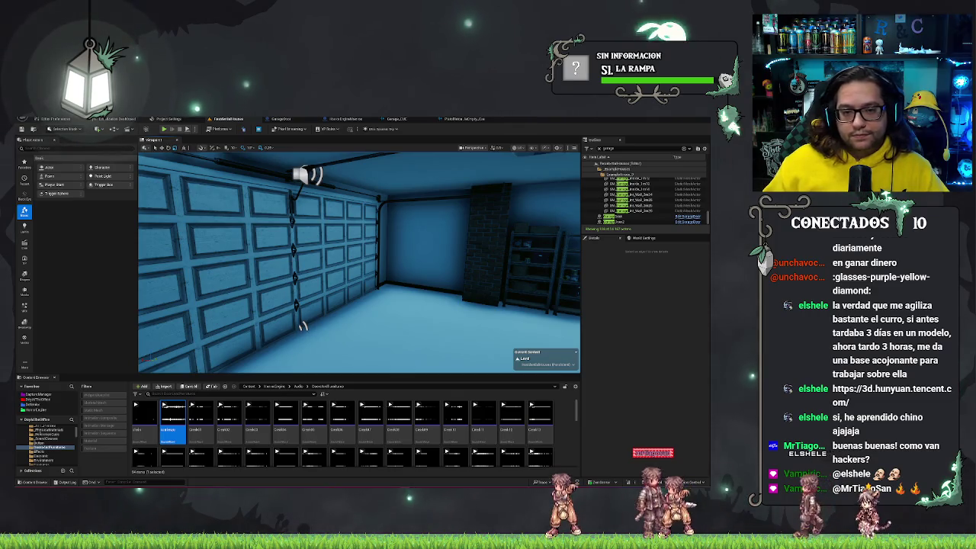
mouse_move(399, 258)
mouse_down()
mouse_move(442, 263)
mouse_move(263, 255)
mouse_up()
click(263, 255)
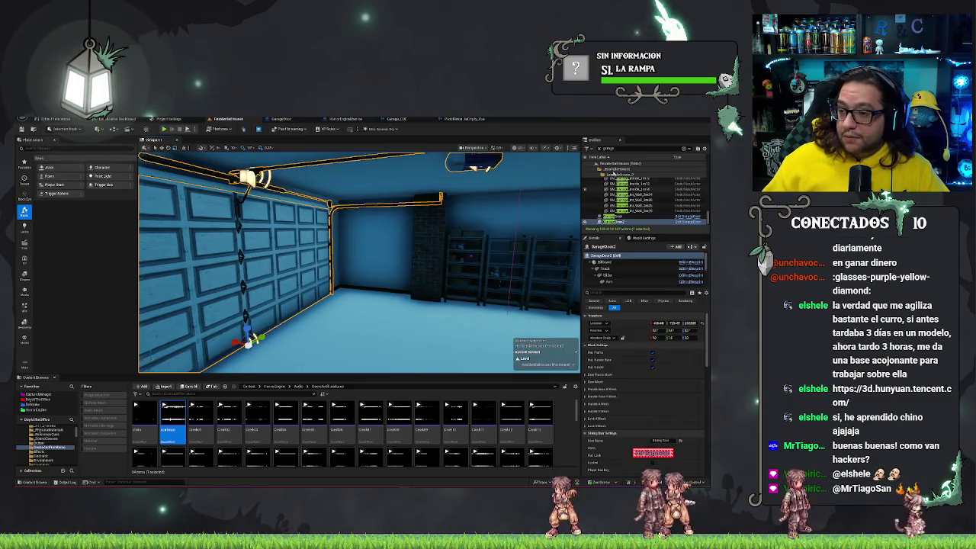
click(688, 222)
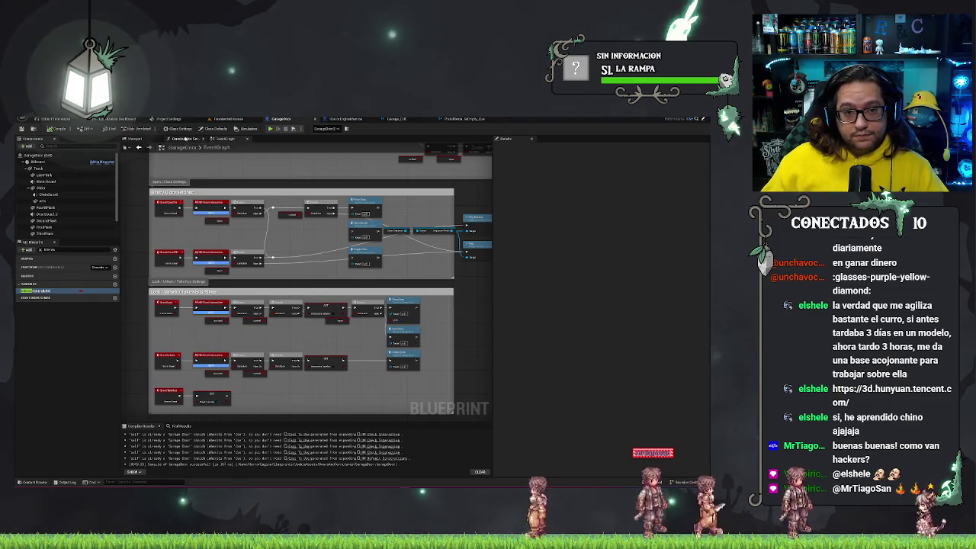
In the Blueprint viewport, select the opener's sound component and then the DoorSound2 component
click(187, 139)
click(144, 139)
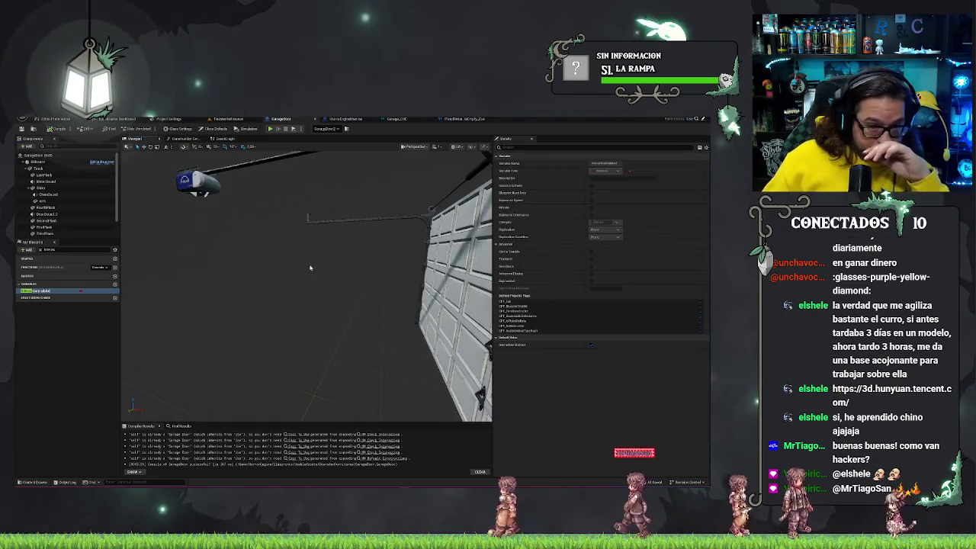
drag(311, 268, 304, 268)
click(364, 241)
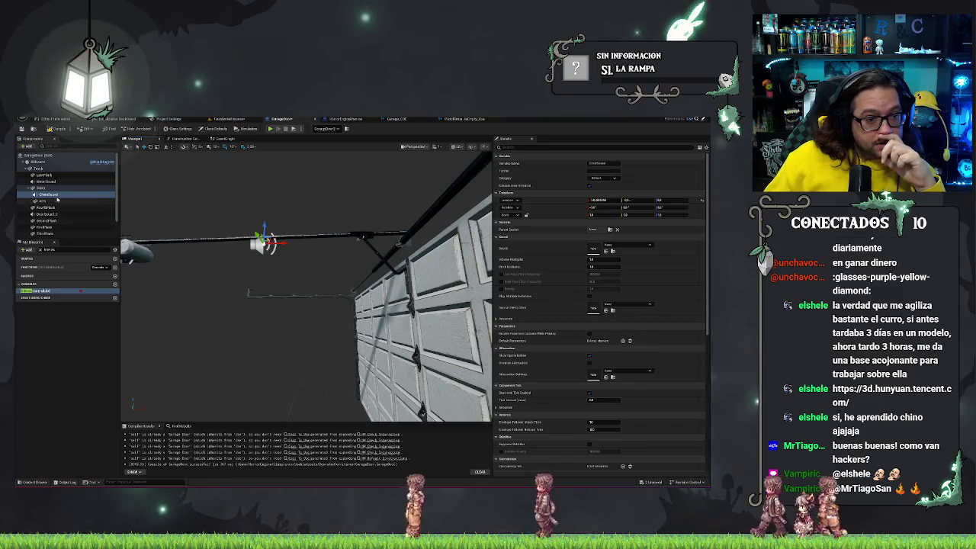
click(45, 215)
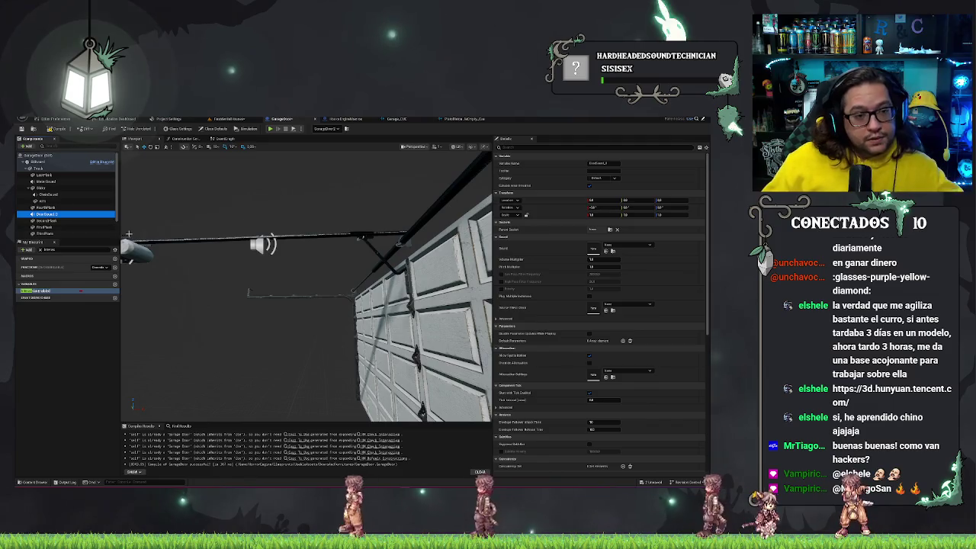
scroll(104, 208, down, 1)
Rename the DoorSound2 component, frame it in view and save the blueprint
key(F2)
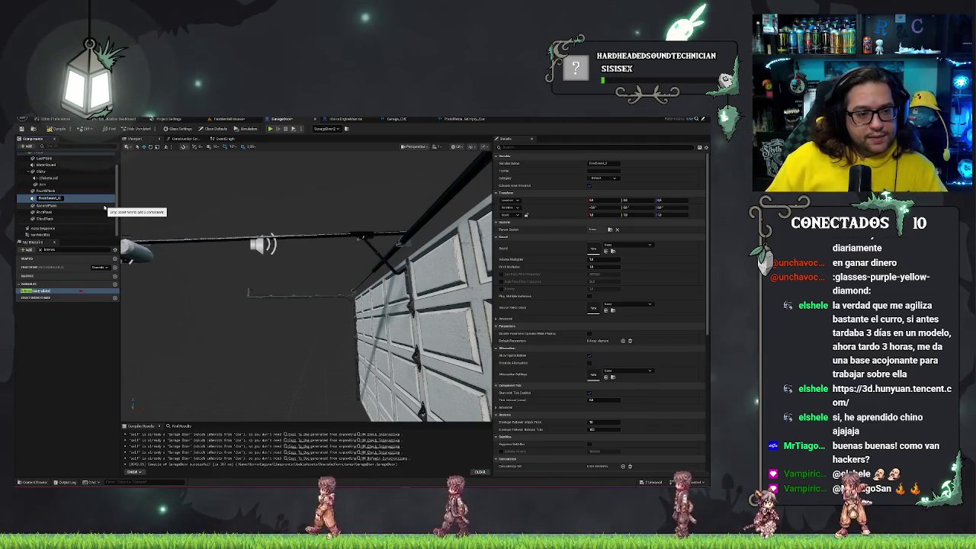
key(Return)
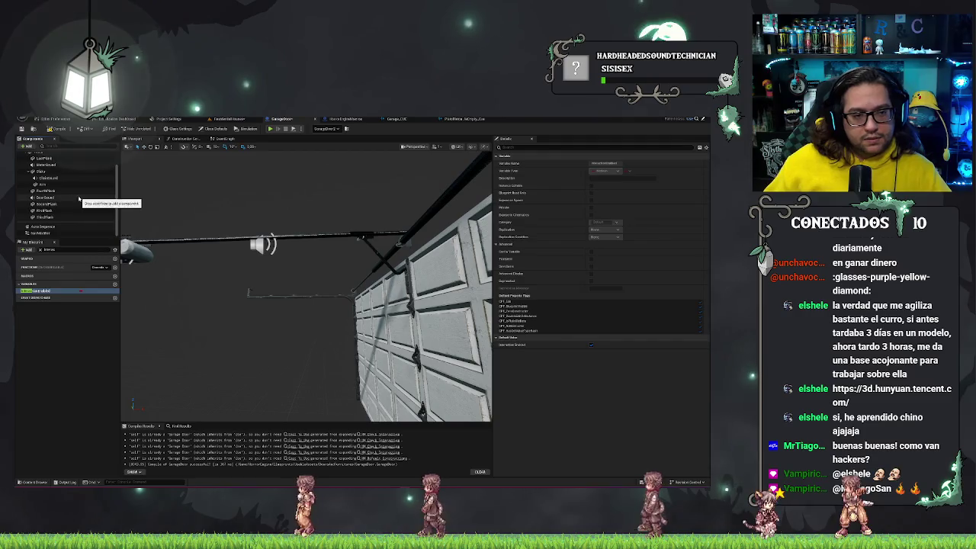
key(f)
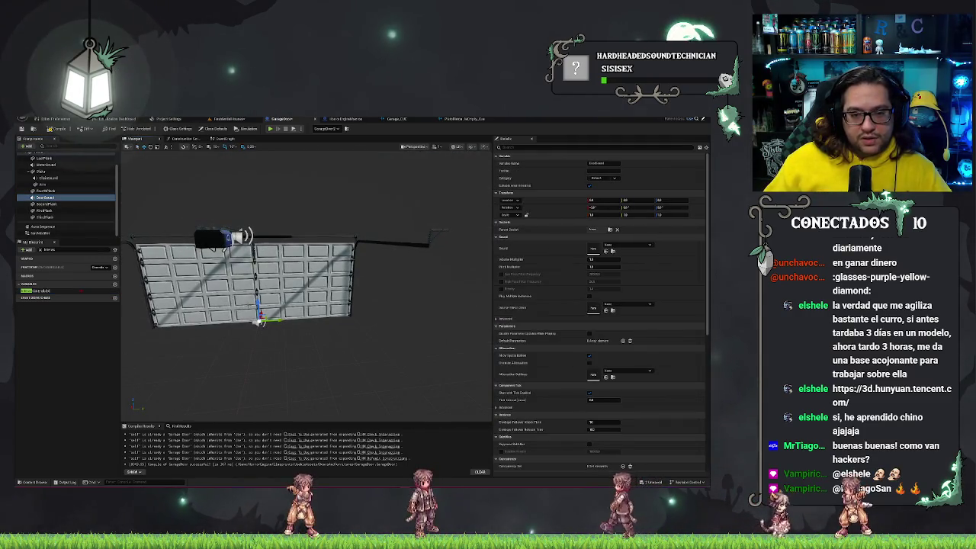
drag(305, 305, 214, 305)
drag(305, 304, 259, 304)
key(ctrl+s)
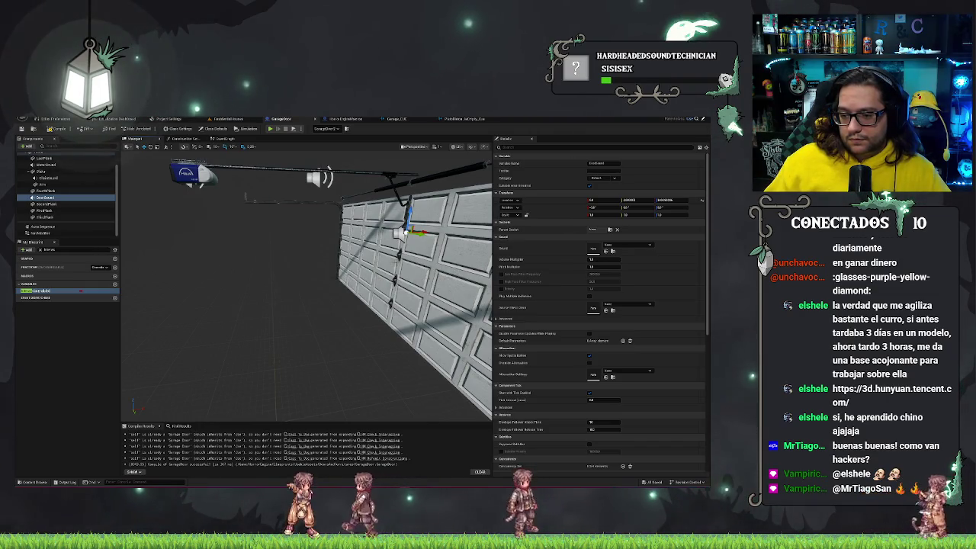
drag(305, 290, 255, 295)
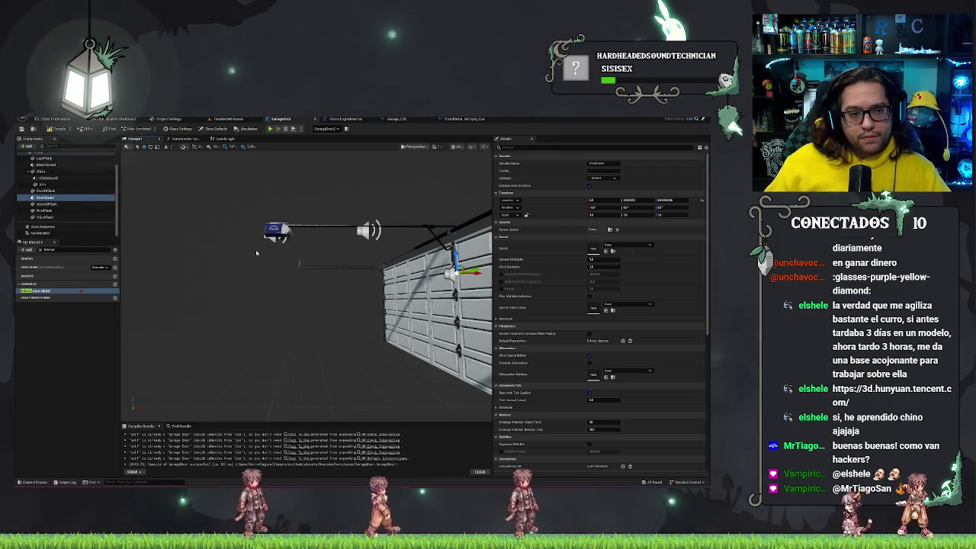
Assign the garage sound and the chain sound to their two sound components
click(633, 245)
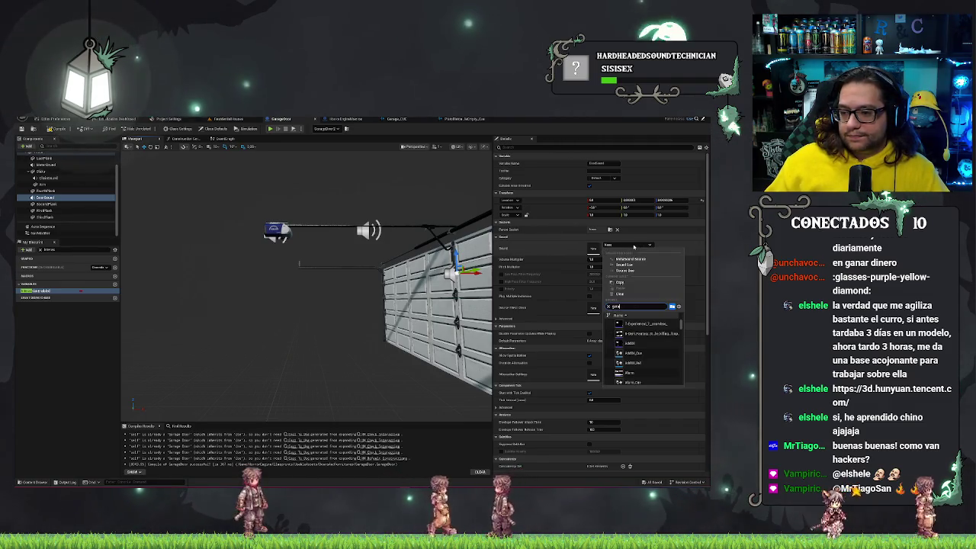
text(garage)
click(631, 323)
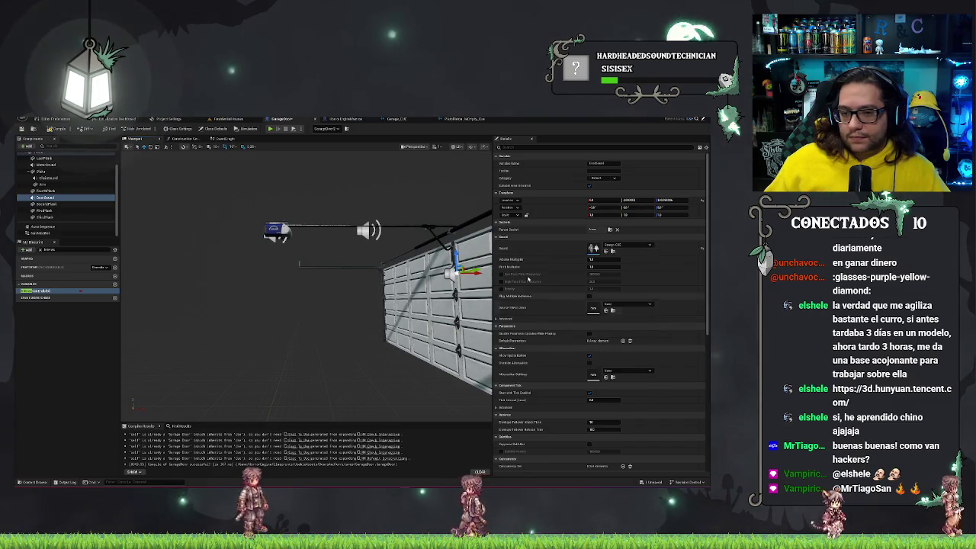
click(47, 177)
click(613, 246)
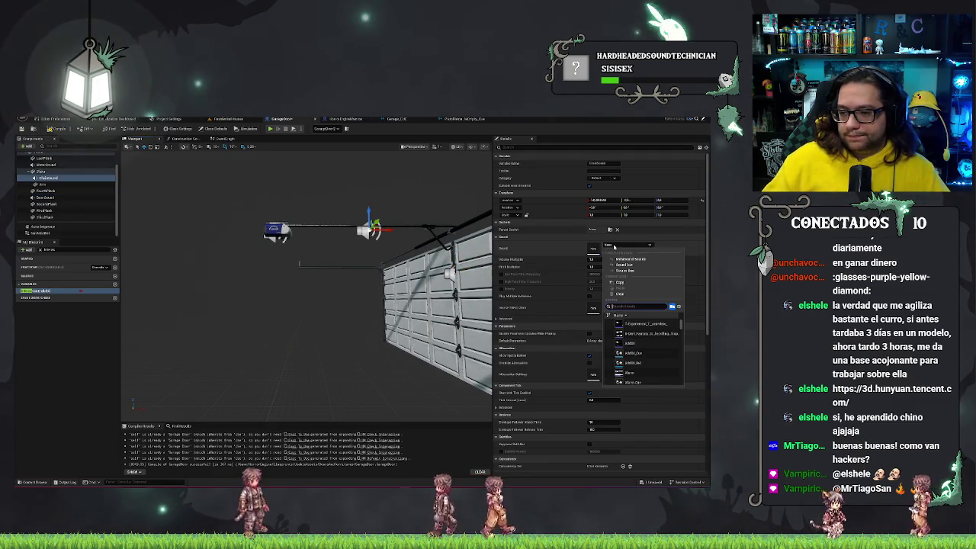
text(hain)
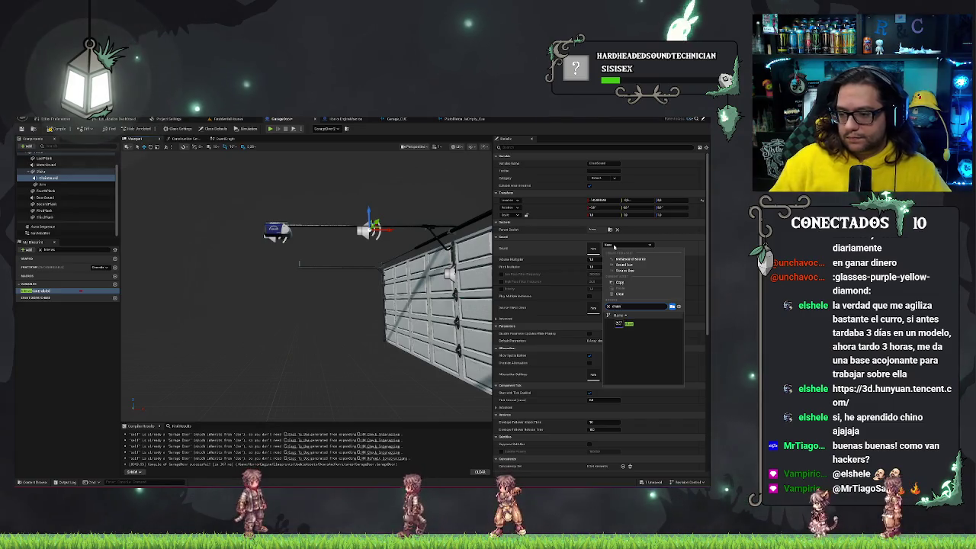
click(633, 326)
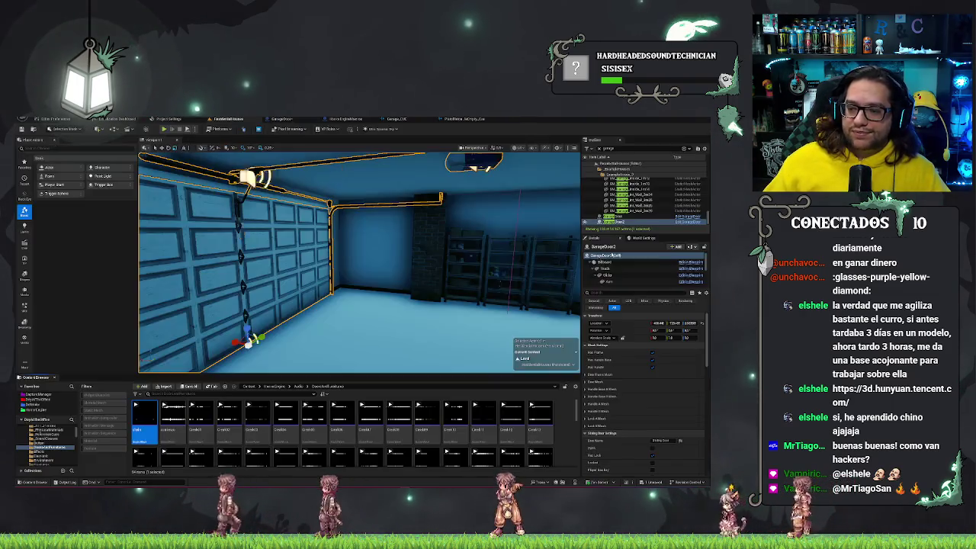
Reimport the selected chain sound asset from its source
click(226, 119)
right_click(139, 428)
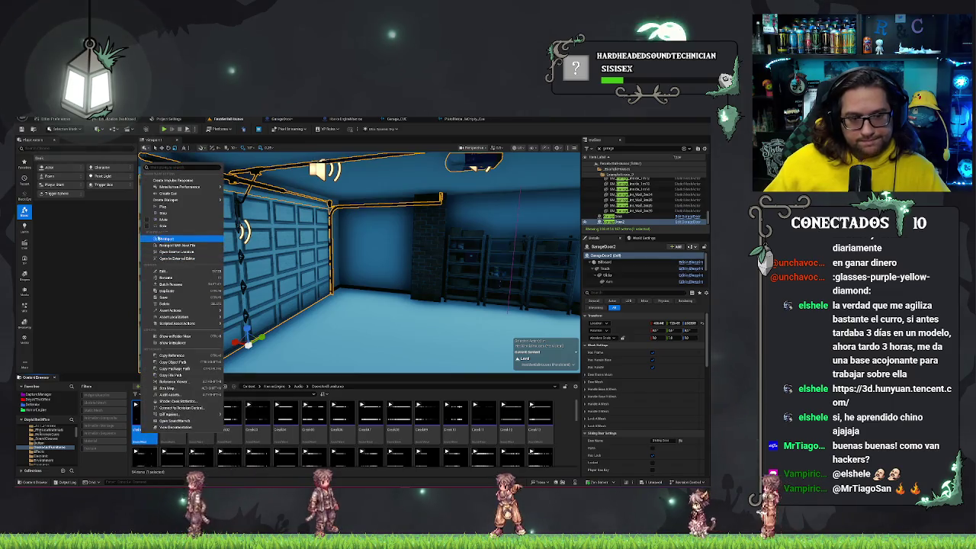
click(162, 239)
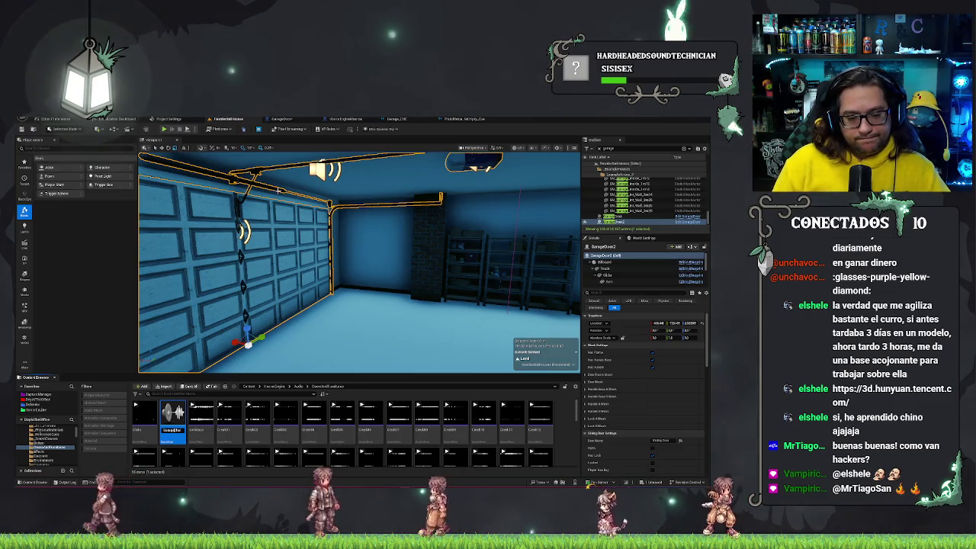
In the garage chain sound cue, add an Enveloper after the Wave Player and shift Output right
double_click(229, 428)
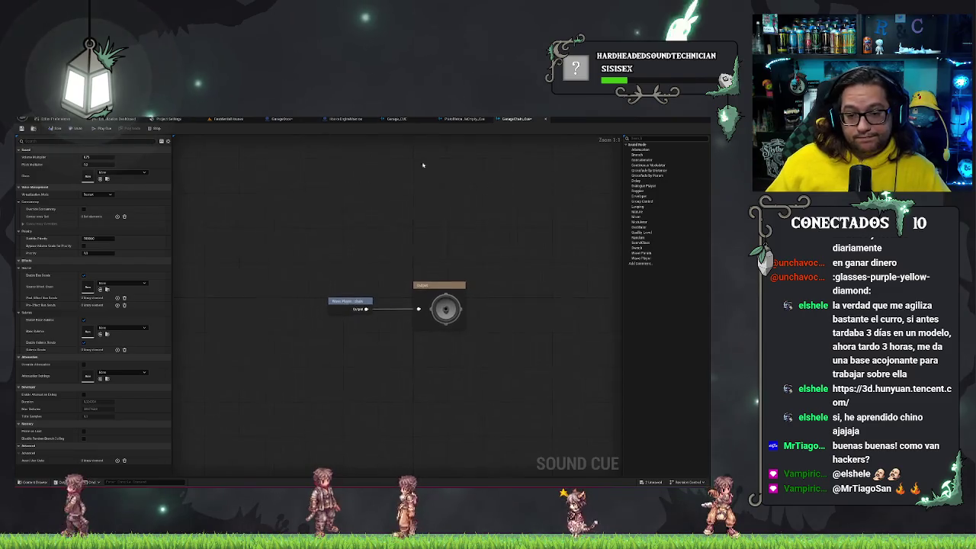
drag(366, 309, 375, 335)
text(enve)
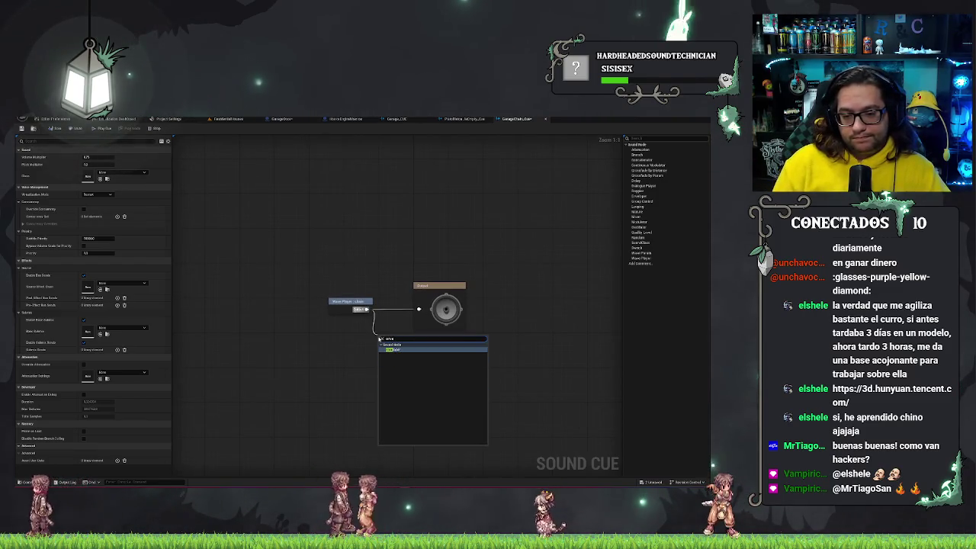
key(Return)
drag(447, 287, 494, 287)
click(398, 119)
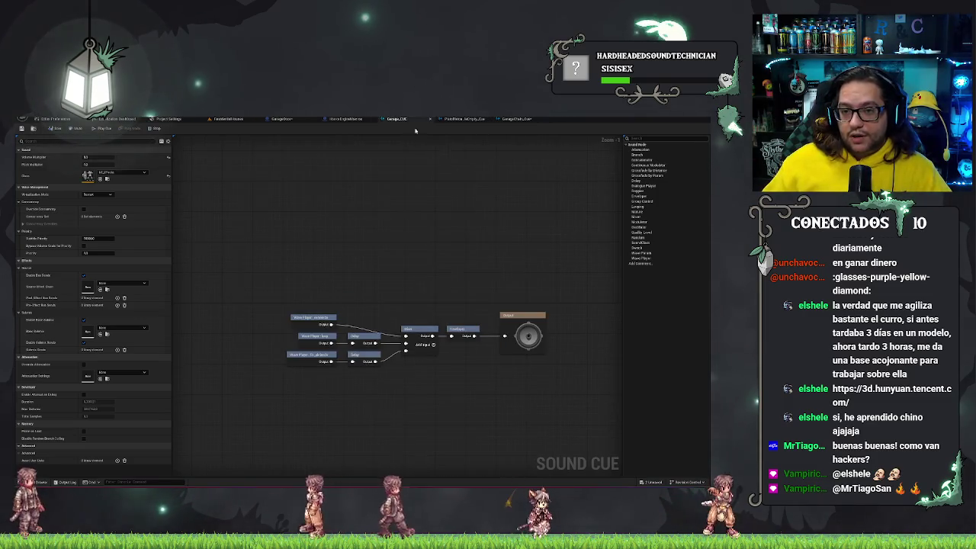
Inspect the Enveloper node and edit the cue's volume multiplier
click(462, 330)
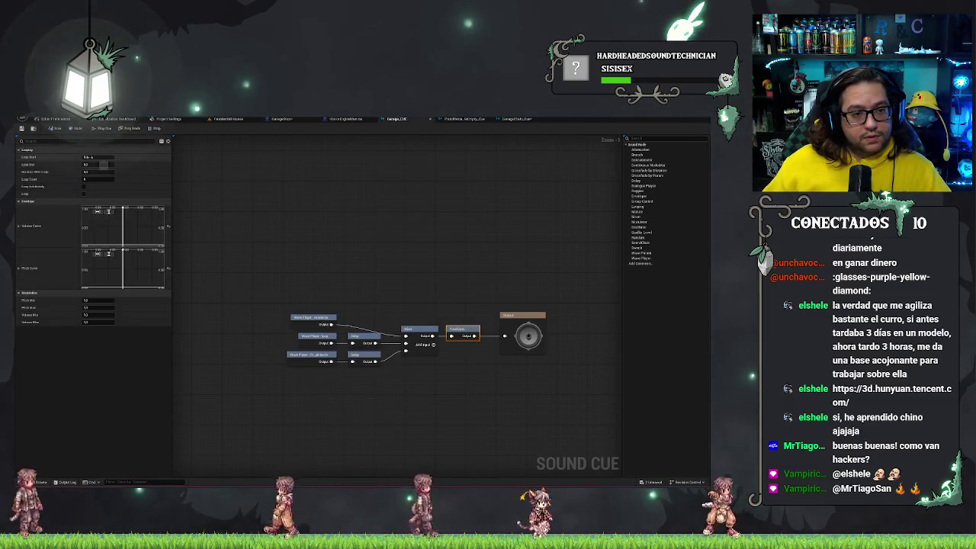
click(280, 249)
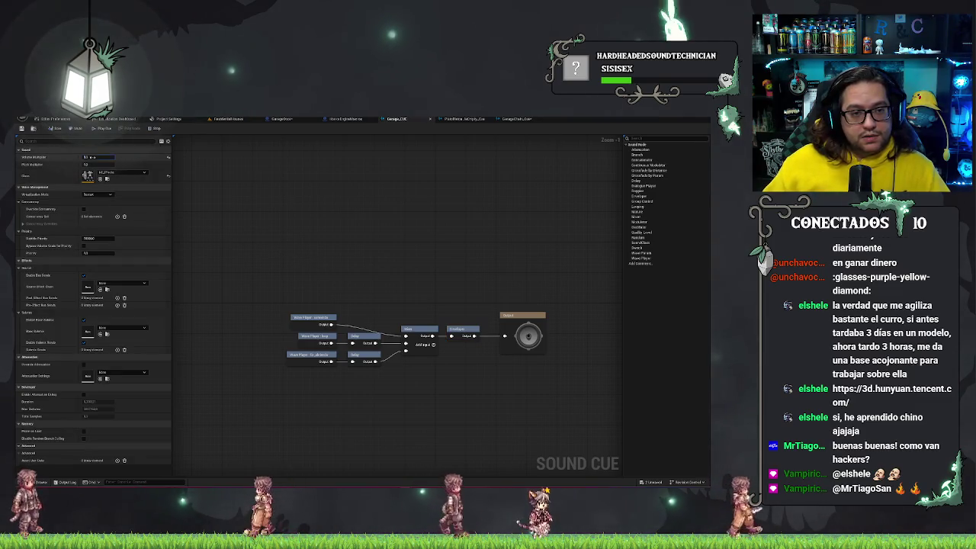
click(429, 234)
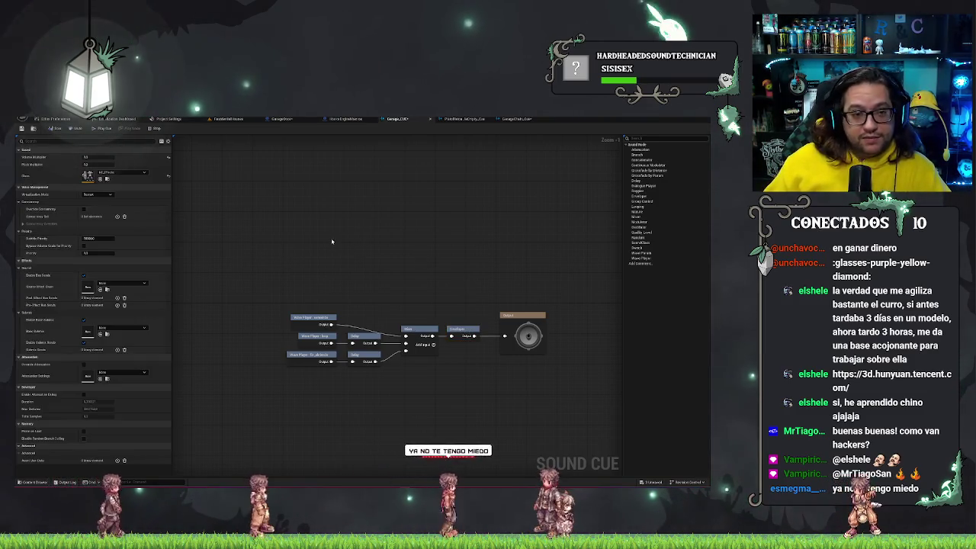
Set the Enveloper's Pitch Min and Pitch Max, close the extra cue tab and realign the Enveloper
click(460, 330)
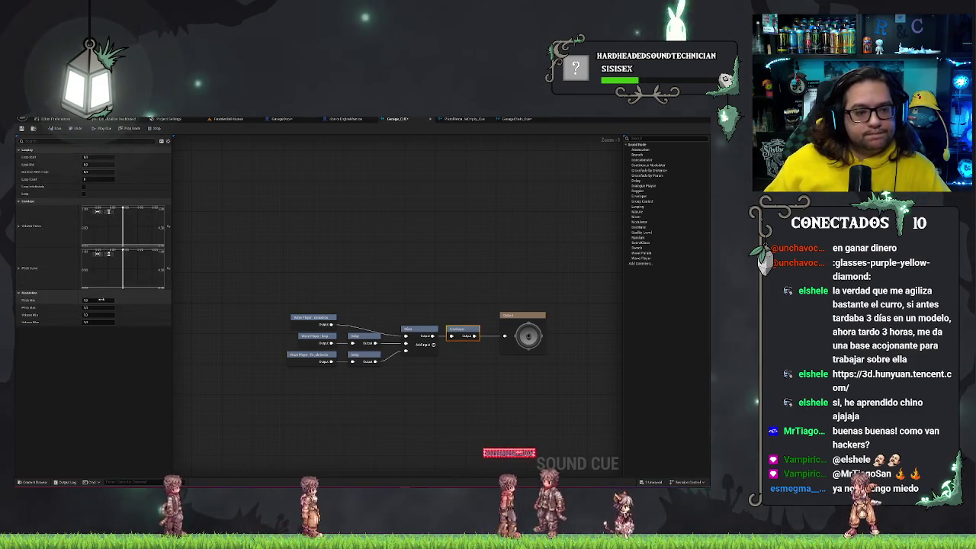
click(99, 300)
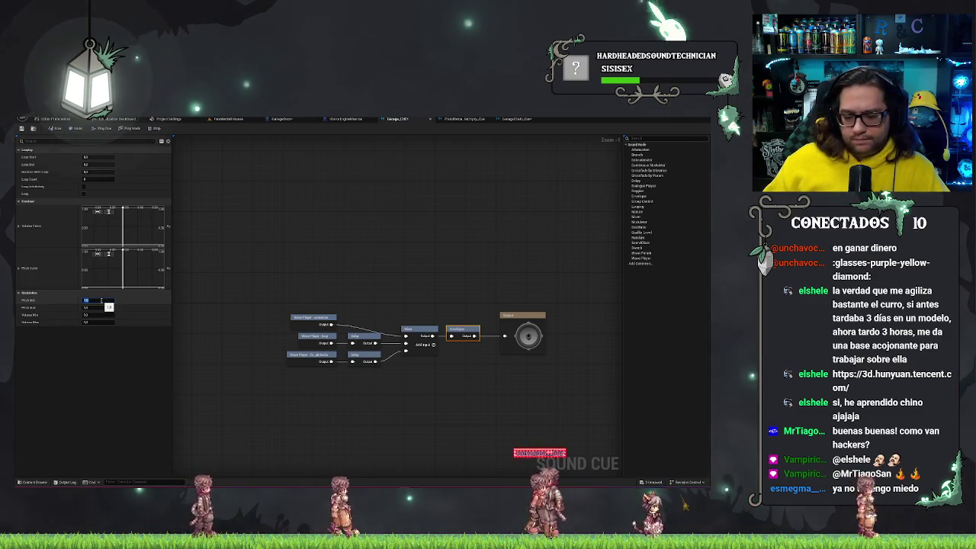
key(Return)
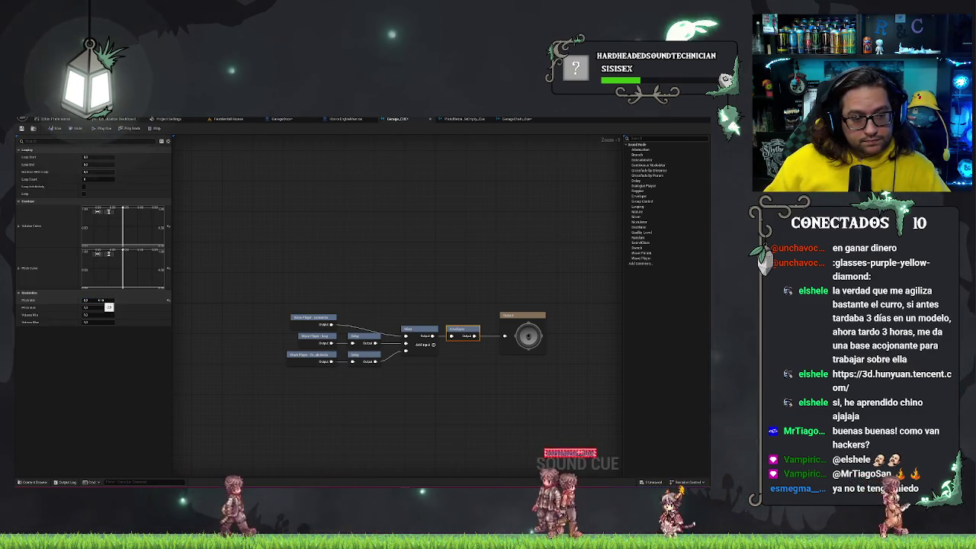
click(98, 307)
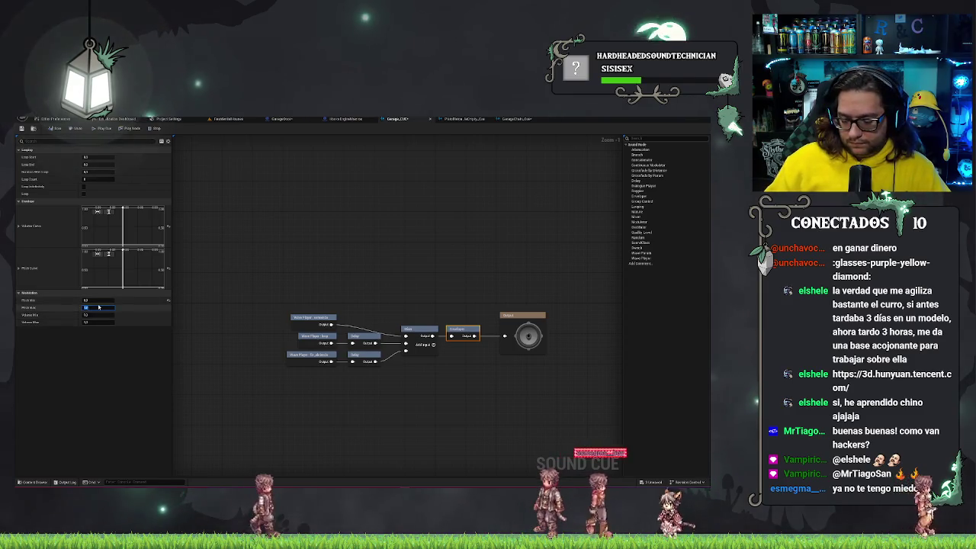
key(Return)
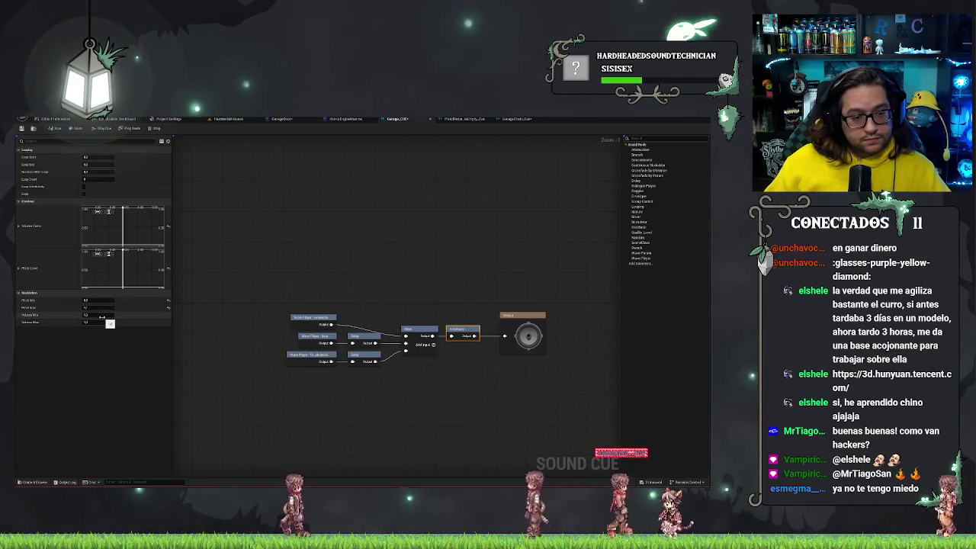
click(375, 229)
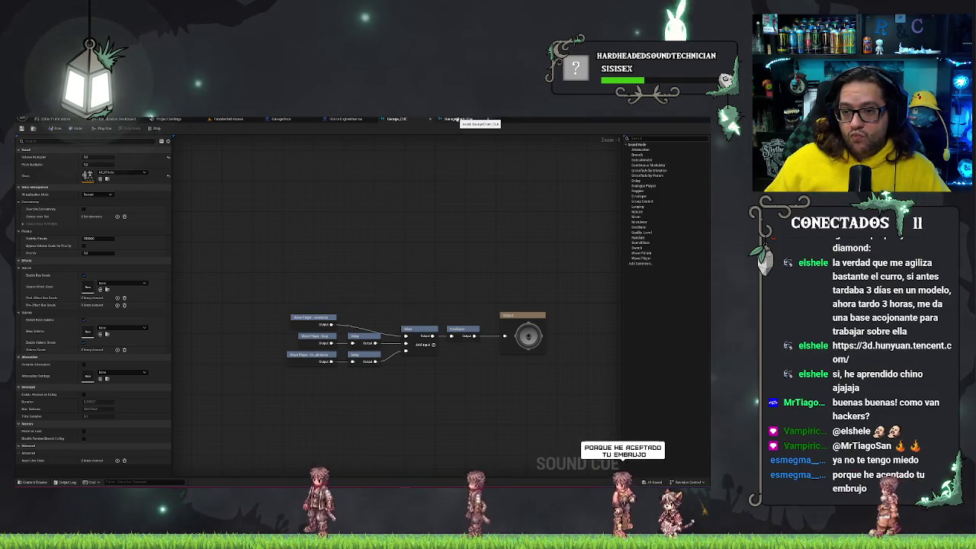
middle_click(450, 120)
mouse_move(417, 316)
mouse_down()
mouse_move(417, 307)
mouse_move(466, 309)
mouse_up()
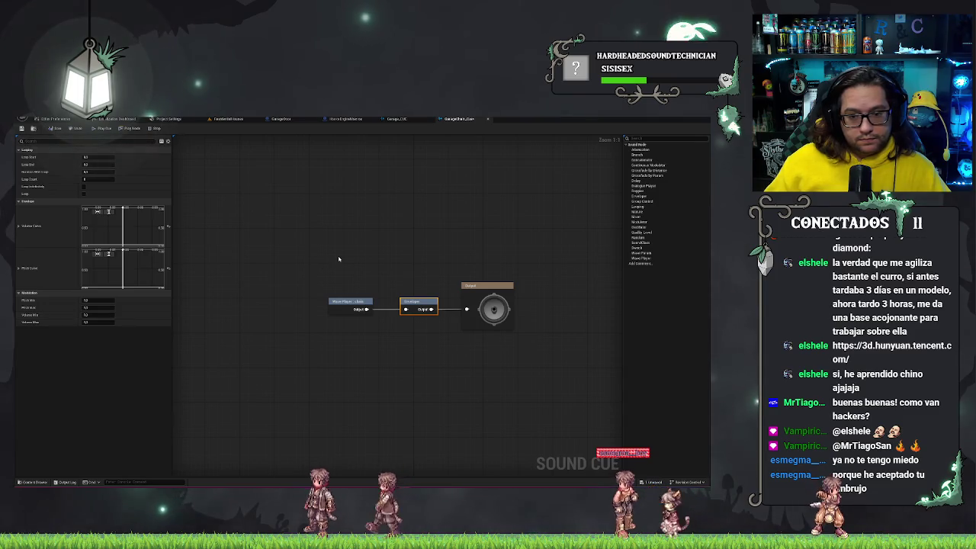
Give GarageDrum_Cue the SC_Effects sound class and Garage_CUE the ATT_General attenuation
click(343, 274)
click(117, 173)
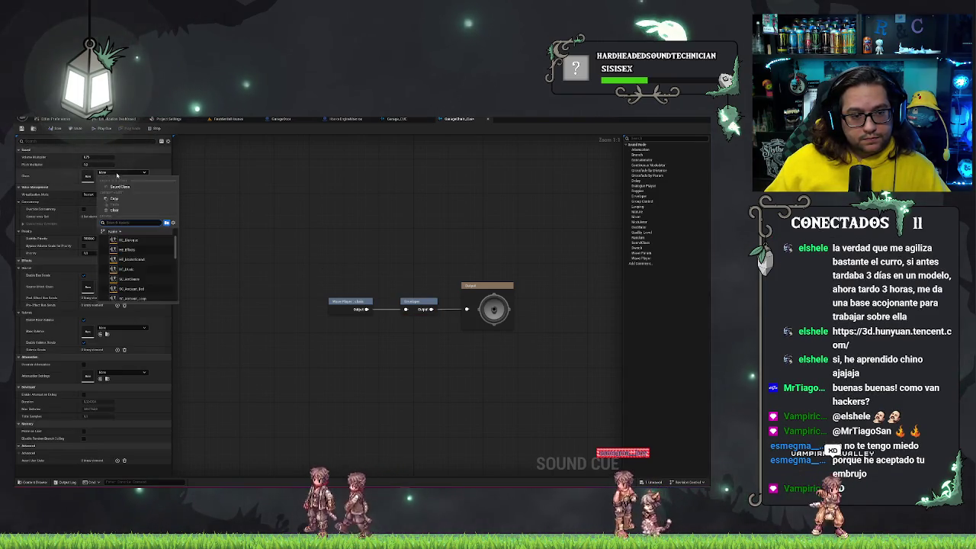
click(131, 250)
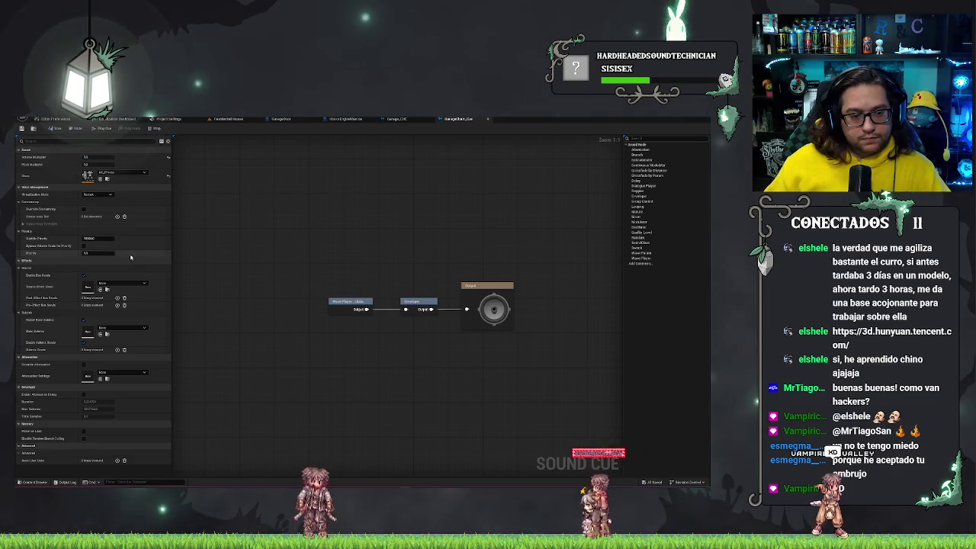
key(ctrl+Tab)
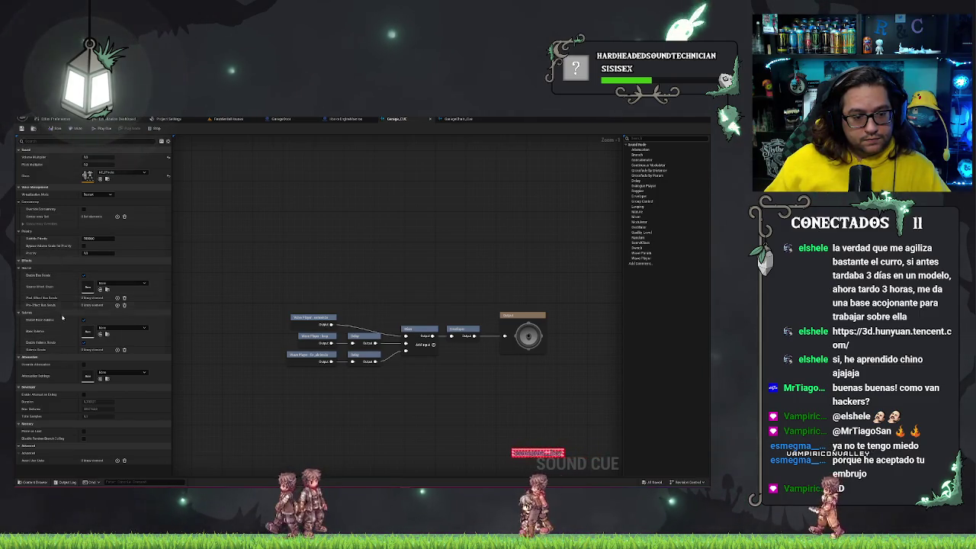
click(120, 373)
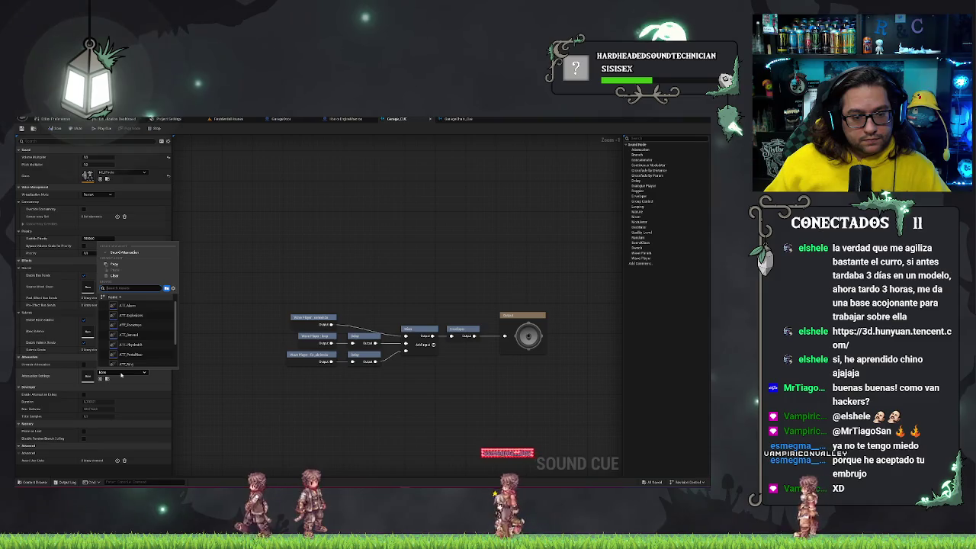
click(137, 332)
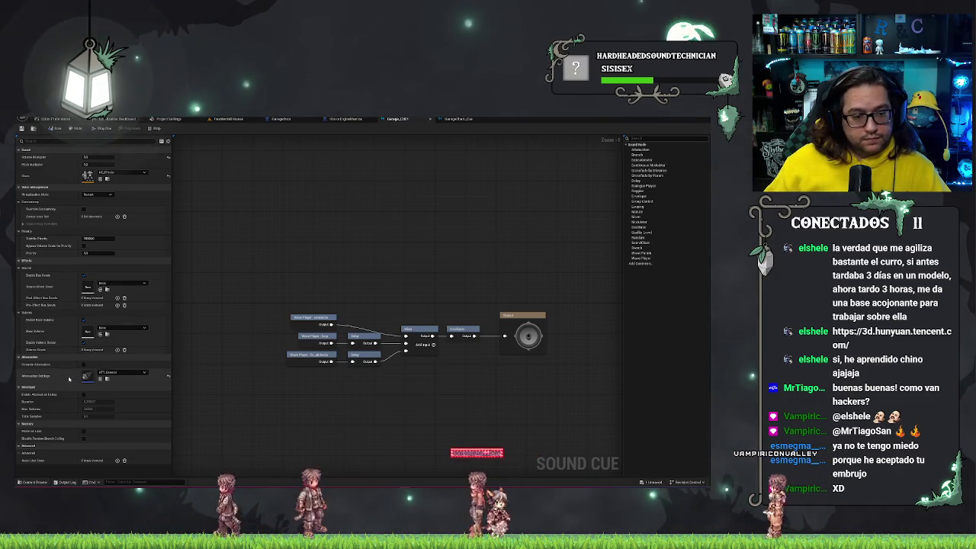
Set the GarageStart_Cue Enveloper's minimum pitch to 0.8
click(457, 119)
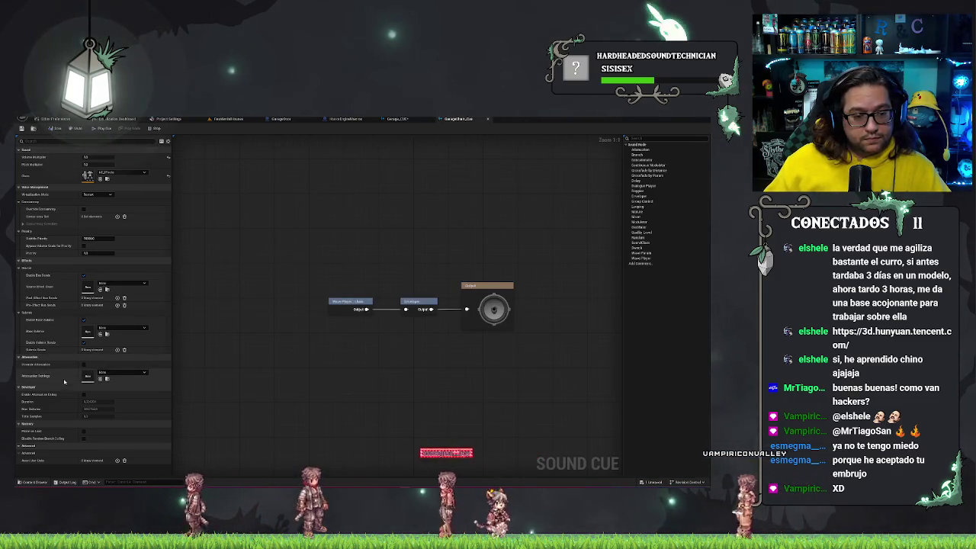
click(419, 305)
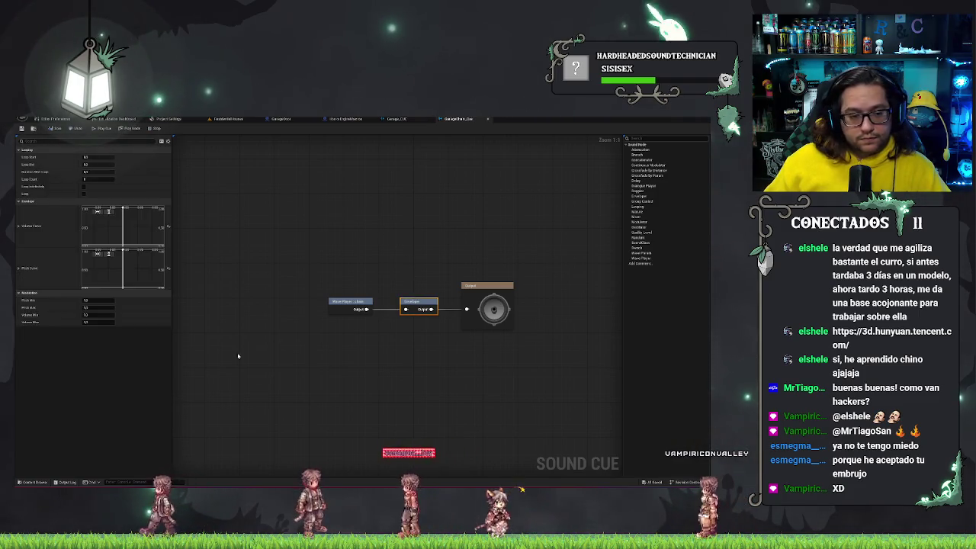
click(103, 302)
text(0.8)
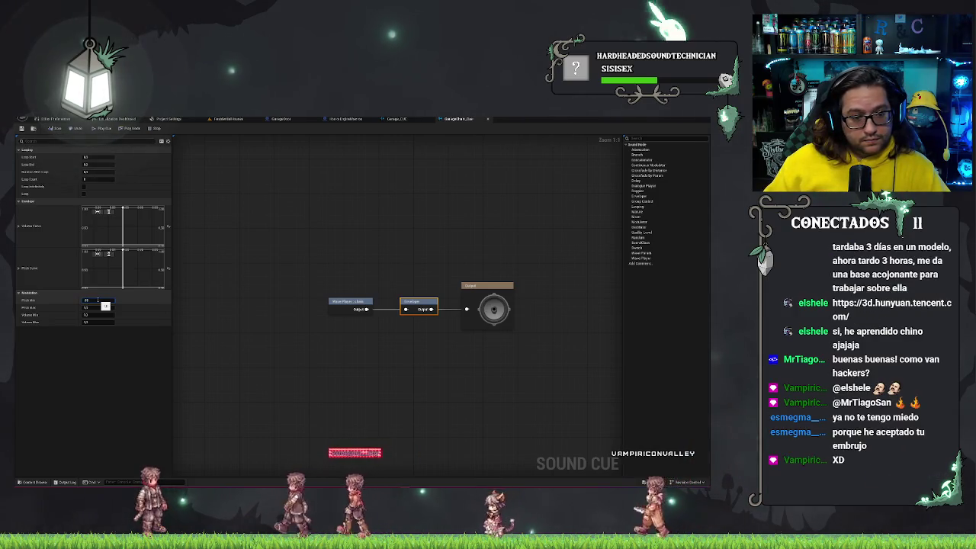
click(100, 308)
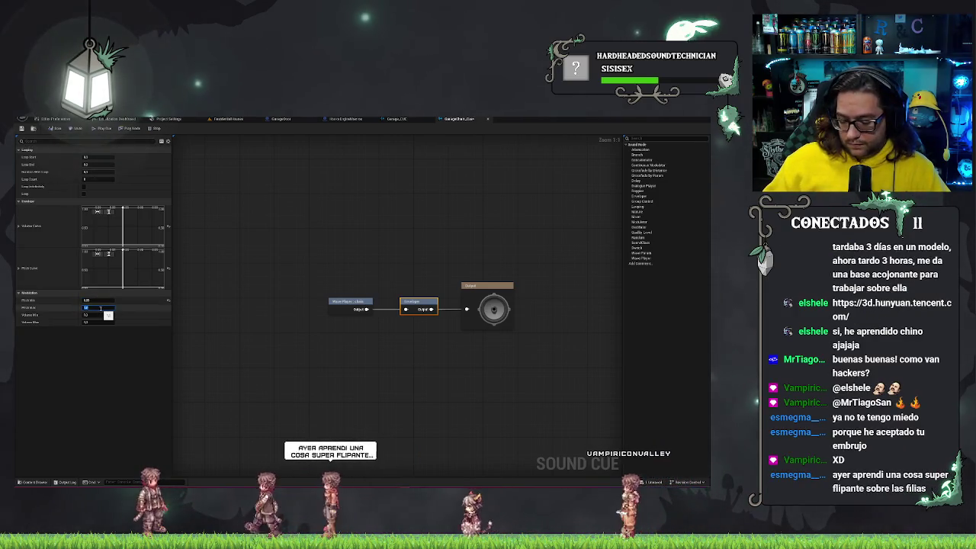
key(Escape)
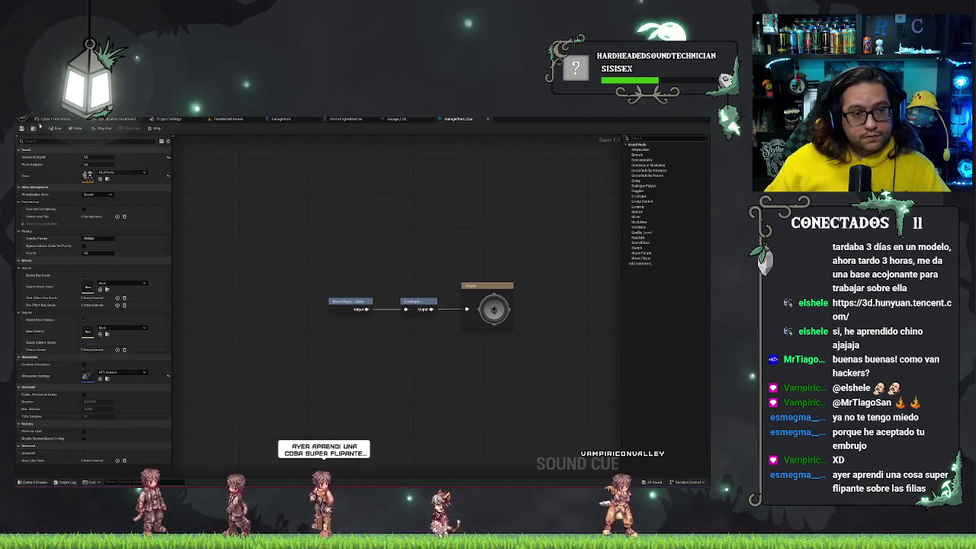
Search the Content Browser for the motor sound wave
click(224, 119)
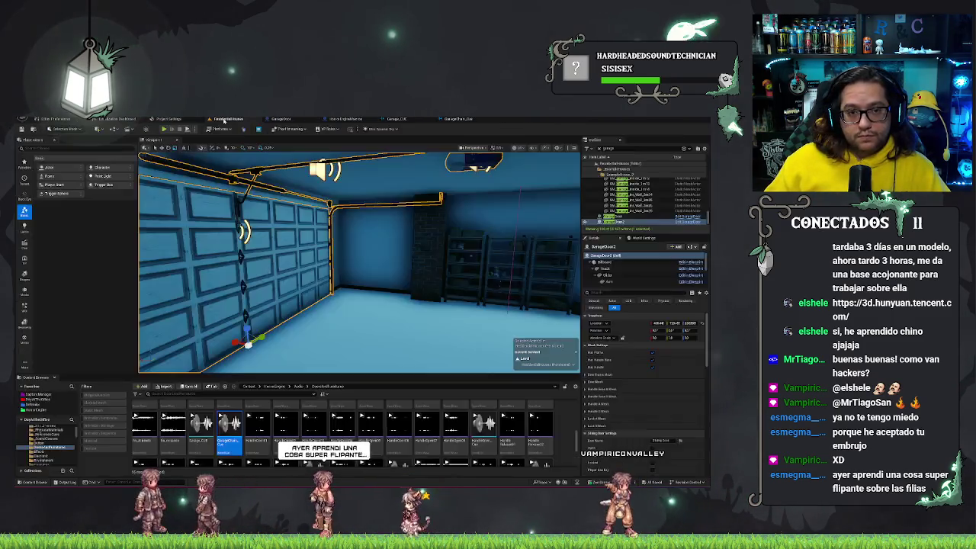
scroll(336, 427, down, 5)
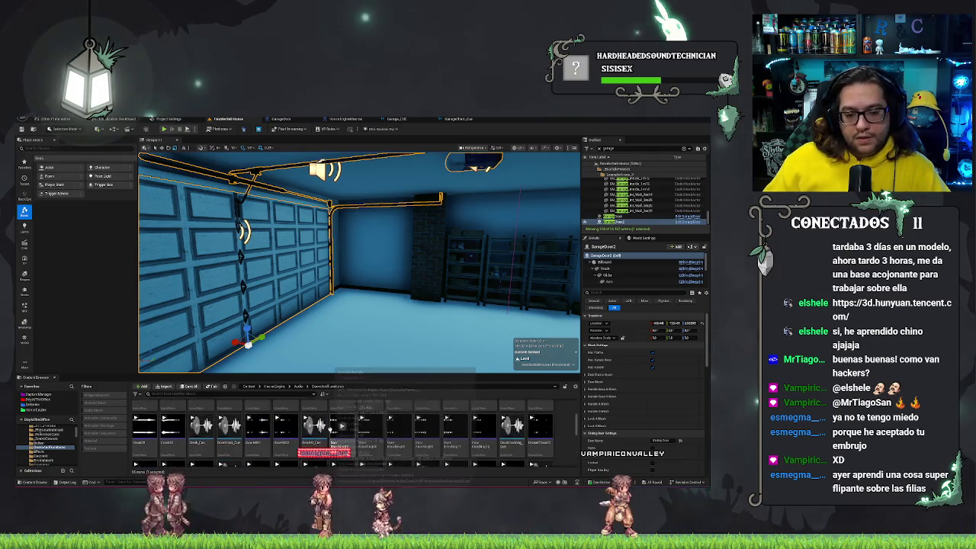
scroll(332, 433, up, 5)
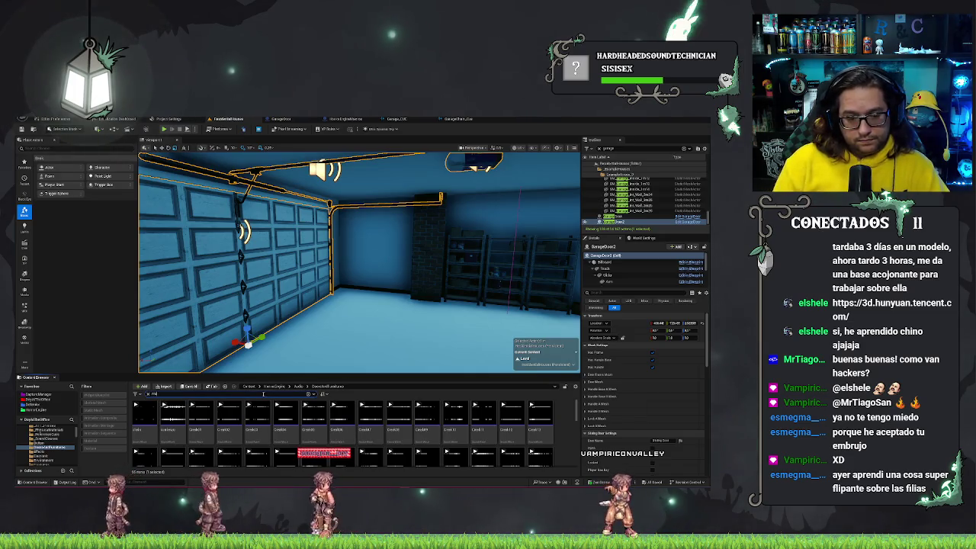
text(tor)
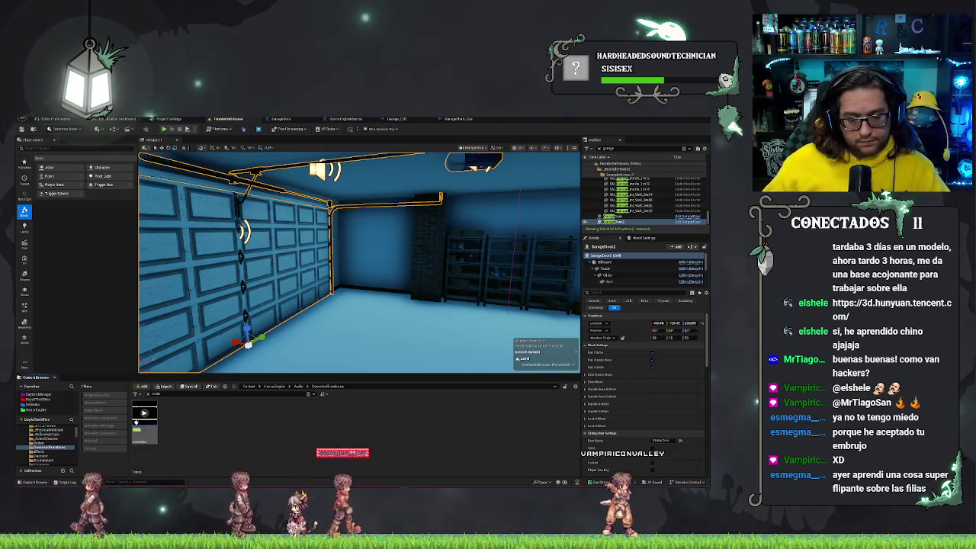
Create a sound cue named SC_motor_Cue from the motor wave and open it
right_click(146, 431)
click(183, 185)
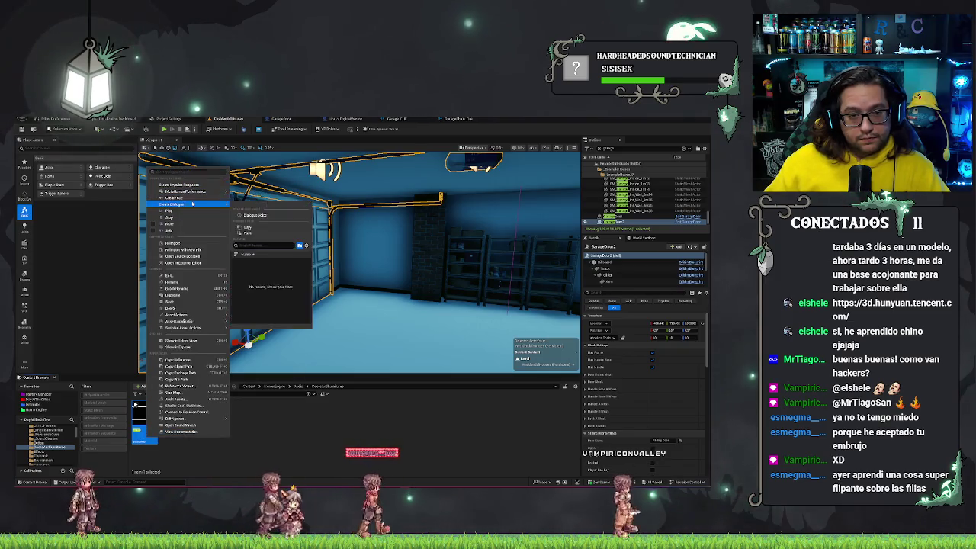
text(SC_motor_Cue)
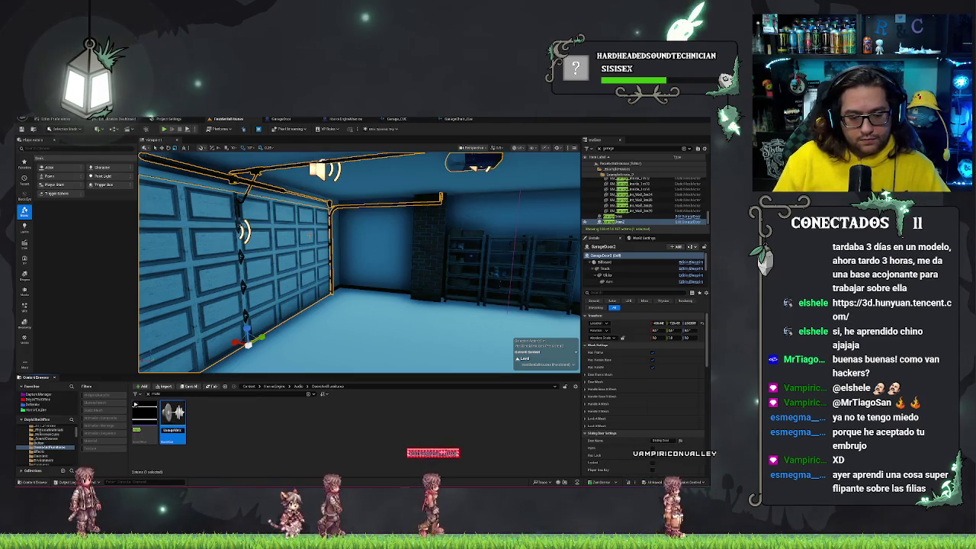
key(Return)
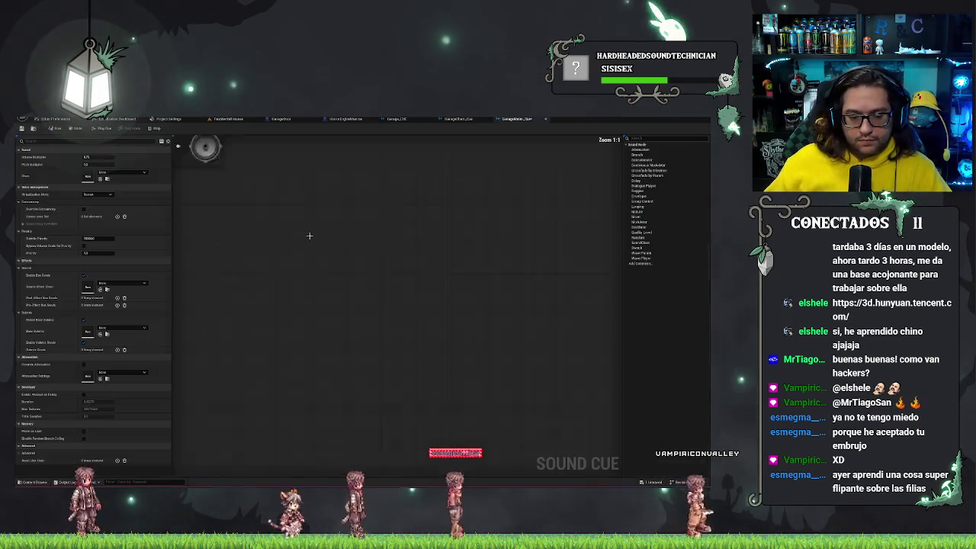
double_click(145, 414)
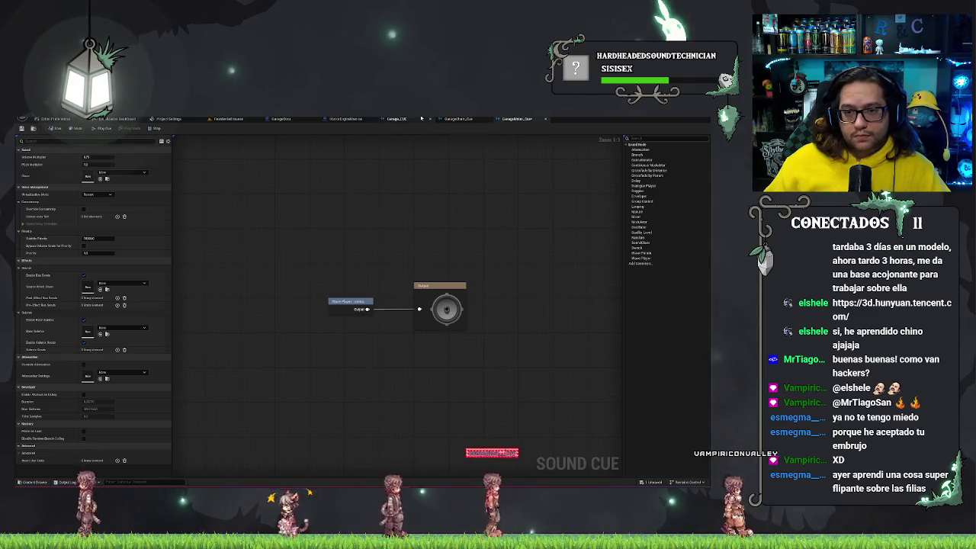
Compare the garage and motor cue graphs, then shift the motor cue graph to make room
key(ctrl+Tab)
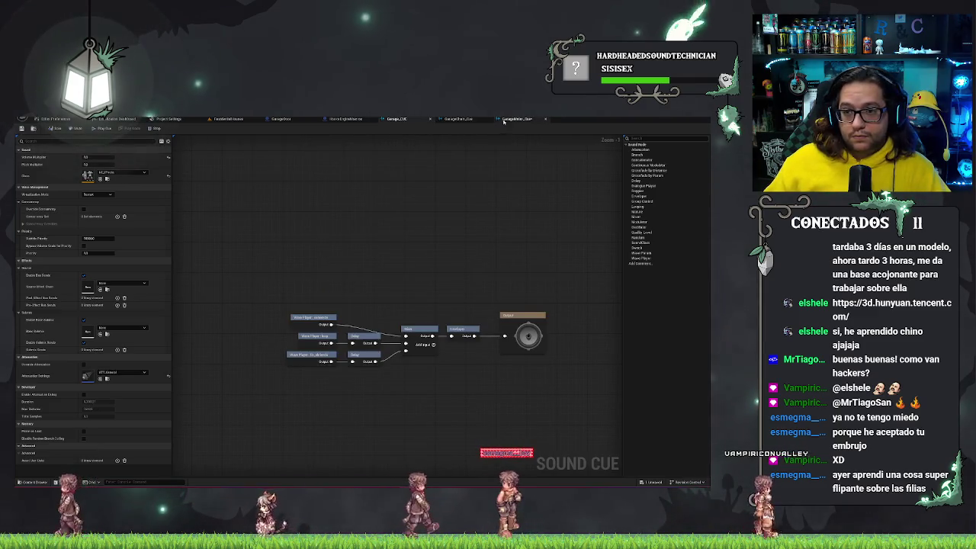
key(ctrl+Tab)
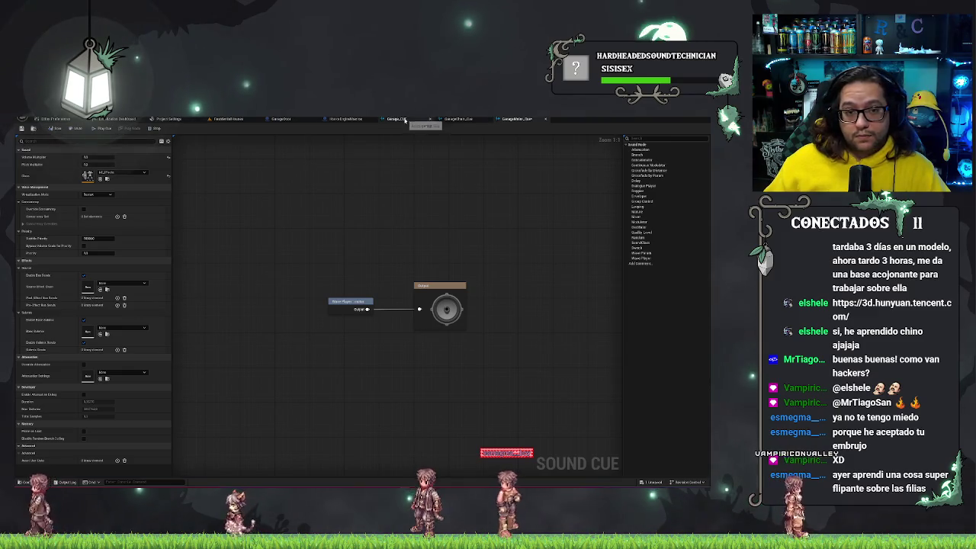
key(ctrl+Tab)
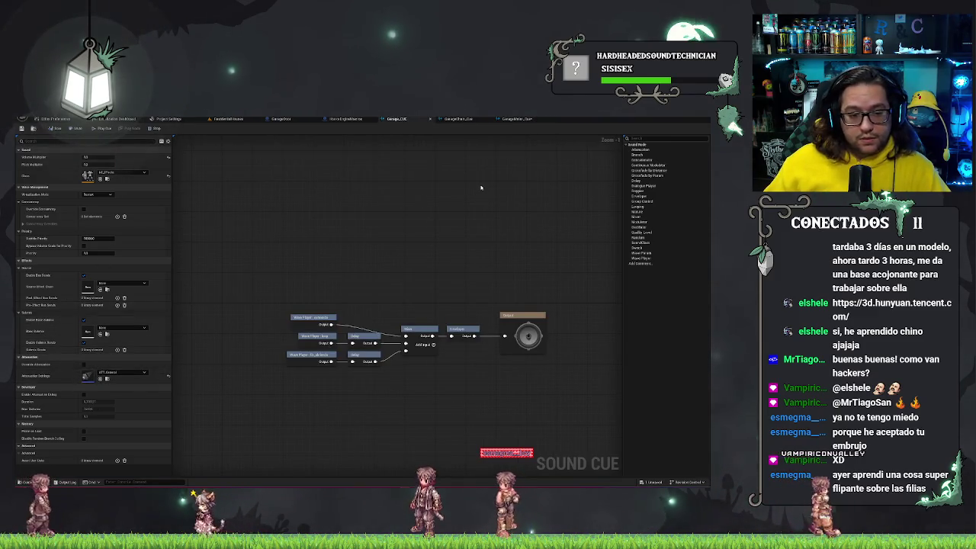
click(509, 119)
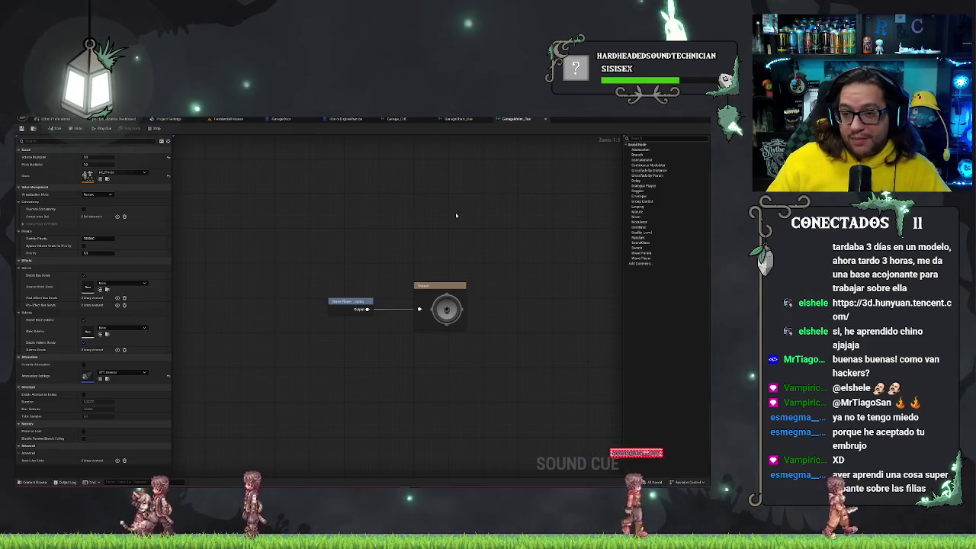
drag(455, 215, 412, 237)
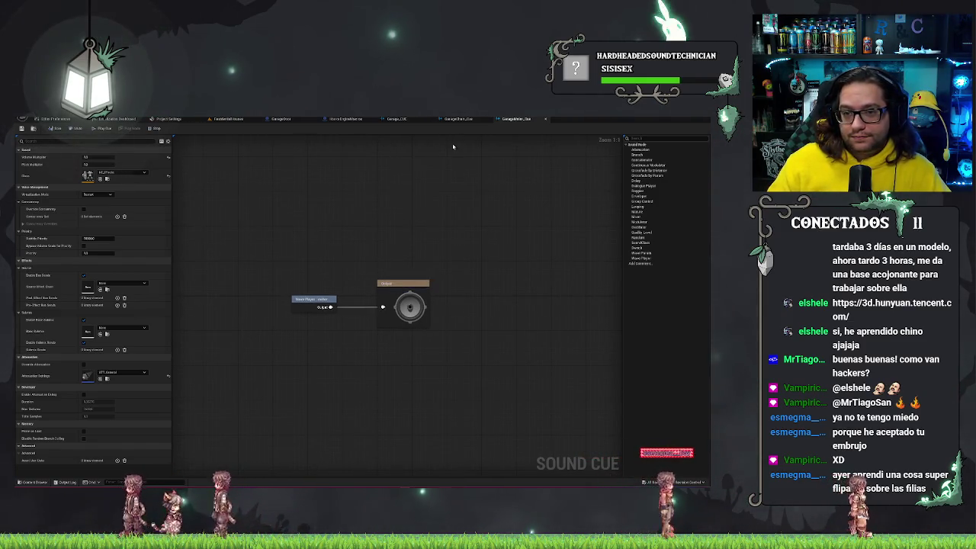
Copy the start cue's Enveloper into the motor cue and wire it between Wave Player and Output
click(445, 119)
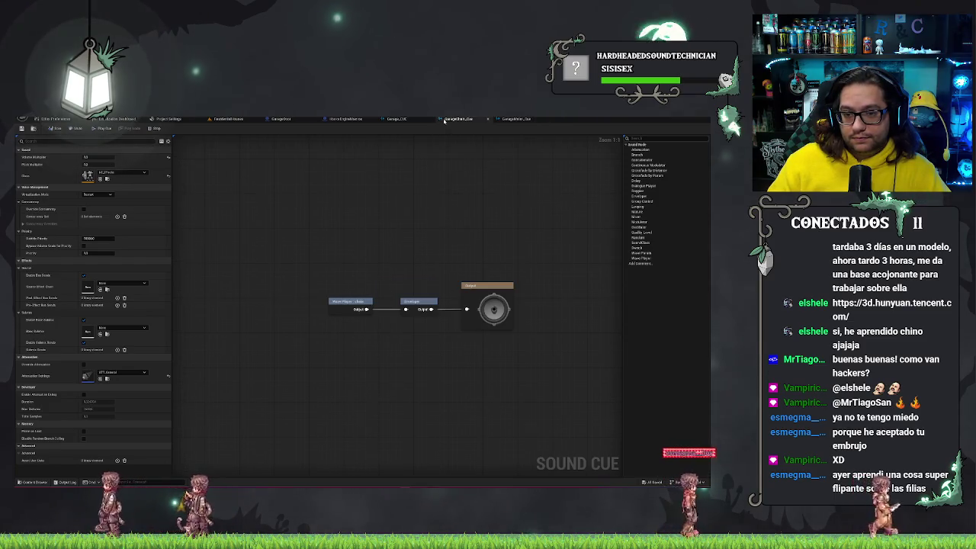
click(421, 302)
click(516, 119)
click(419, 320)
drag(416, 312, 462, 312)
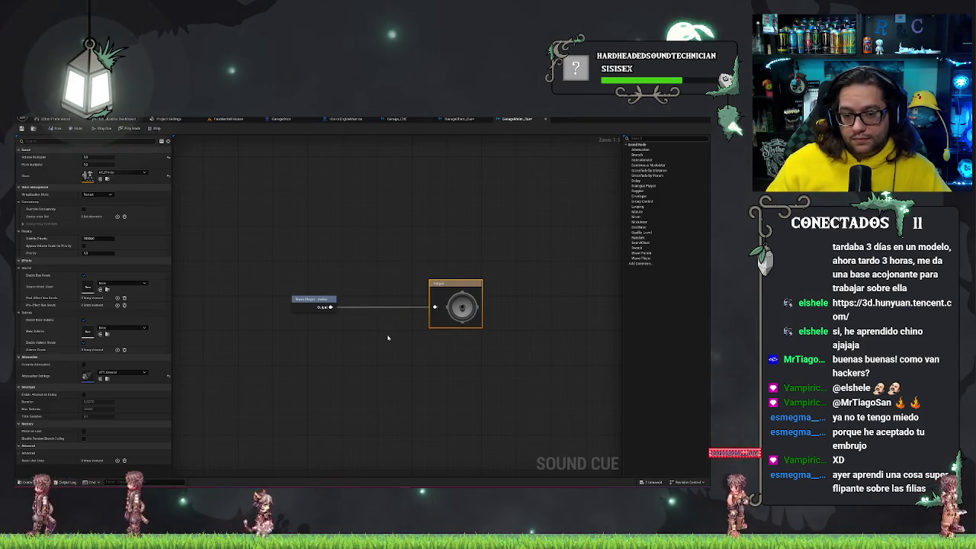
key(ctrl+v)
mouse_move(381, 314)
mouse_down()
mouse_move(385, 302)
mouse_move(435, 307)
mouse_up()
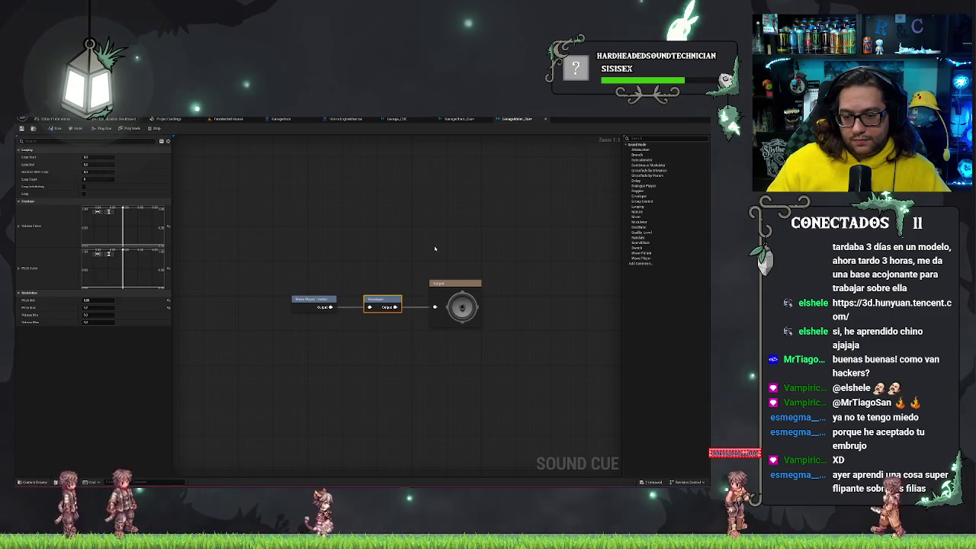
Wire the Modulator's output to the motor cue's Output node, reselect the Modulator, and return to the level
click(382, 239)
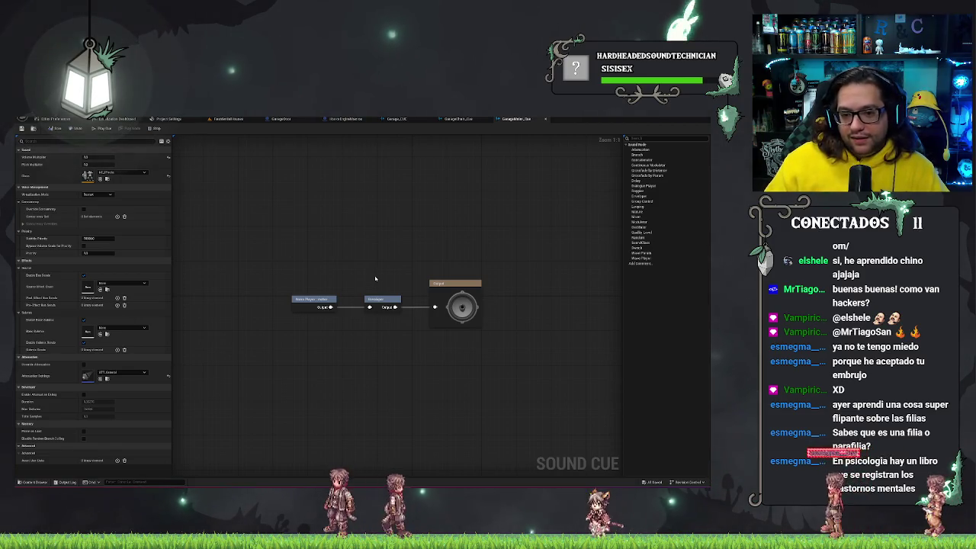
click(382, 299)
click(383, 349)
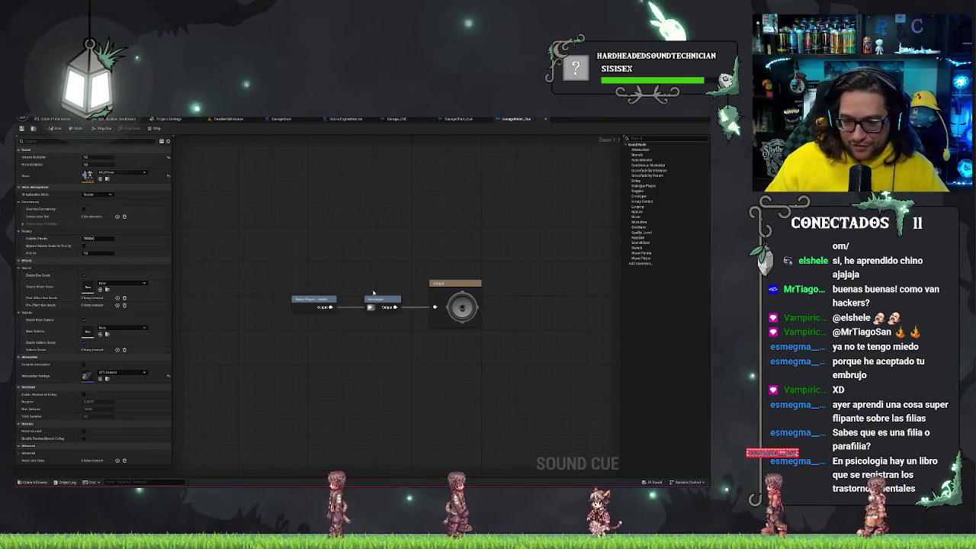
drag(377, 259, 392, 366)
click(392, 337)
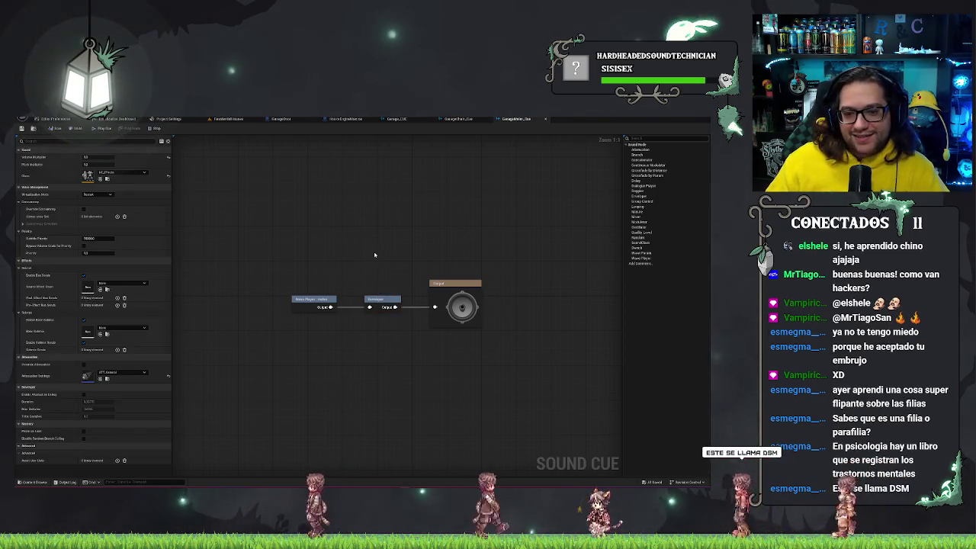
drag(377, 252, 392, 356)
click(393, 353)
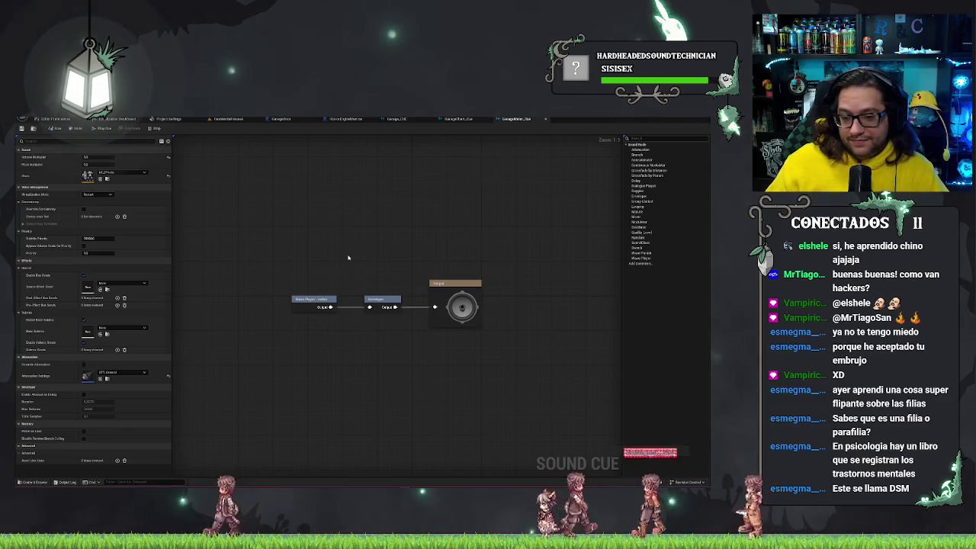
click(221, 120)
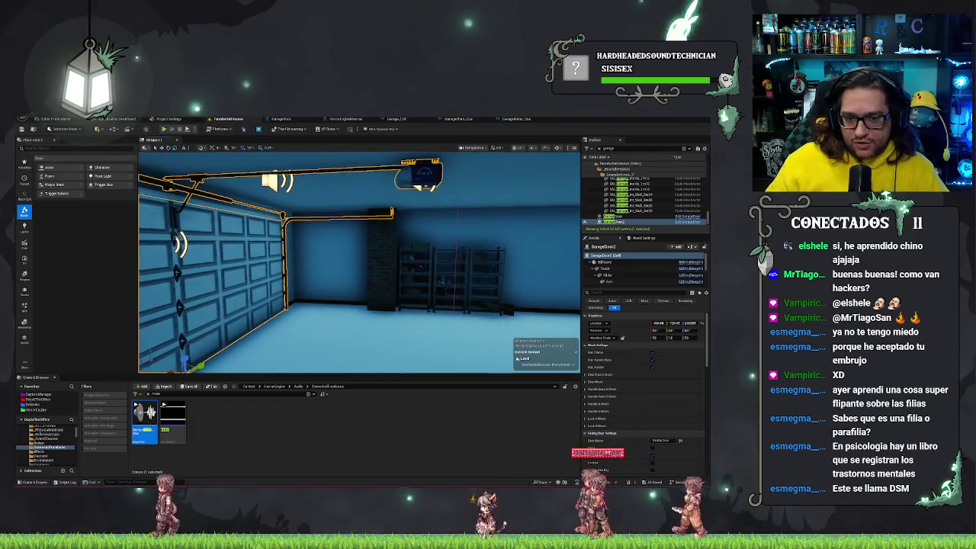
Close the GarageStart_Cue editor and locate the Garage_CUE asset among the sounds
mouse_move(358, 263)
mouse_down()
mouse_move(320, 263)
mouse_move(335, 271)
mouse_up()
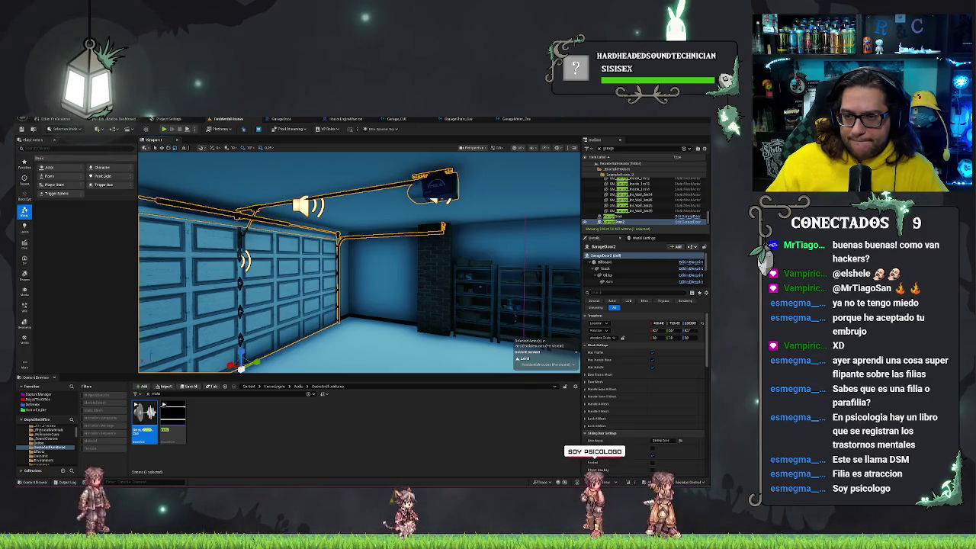
click(513, 120)
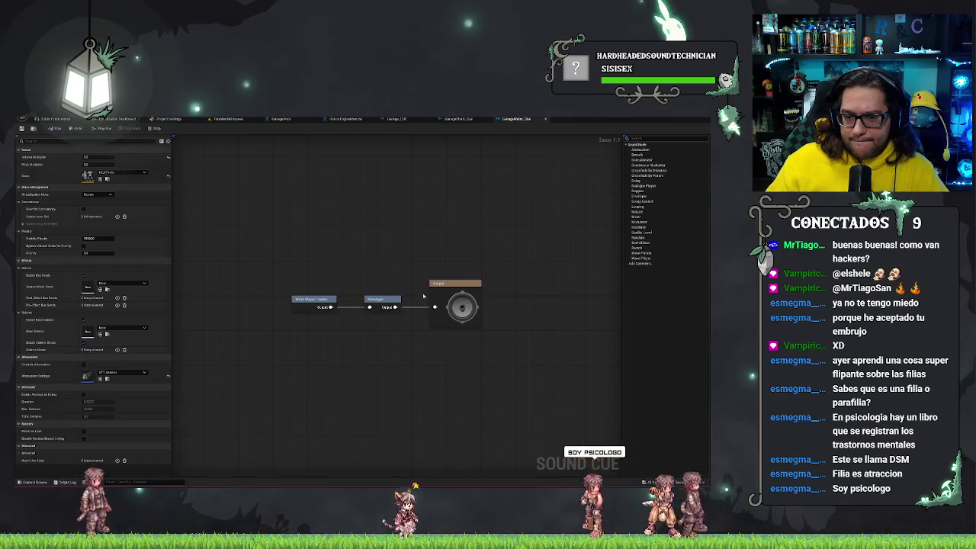
click(33, 130)
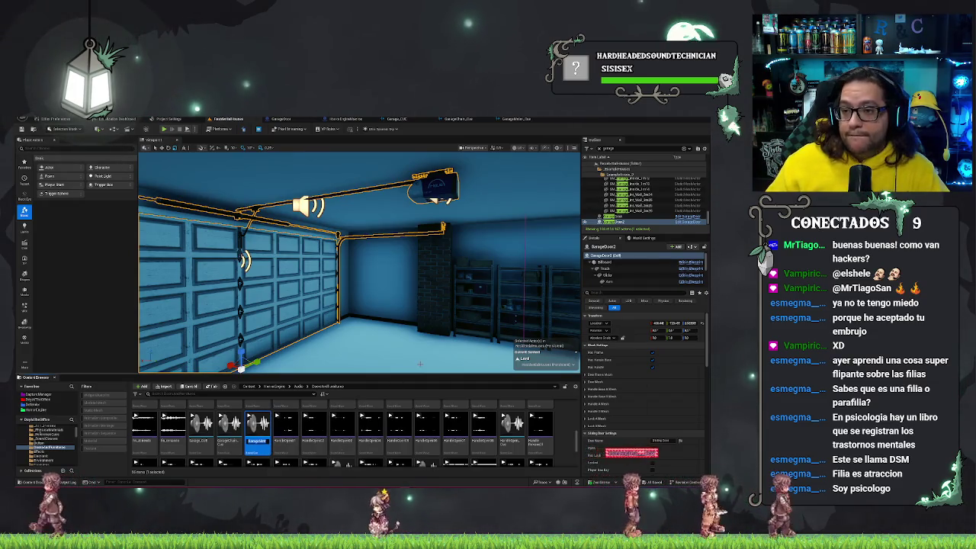
click(477, 119)
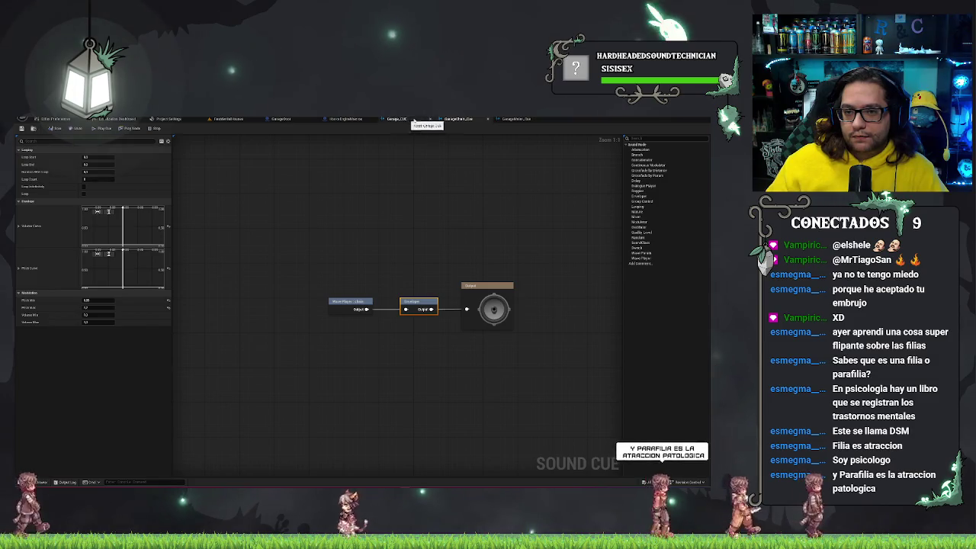
click(478, 119)
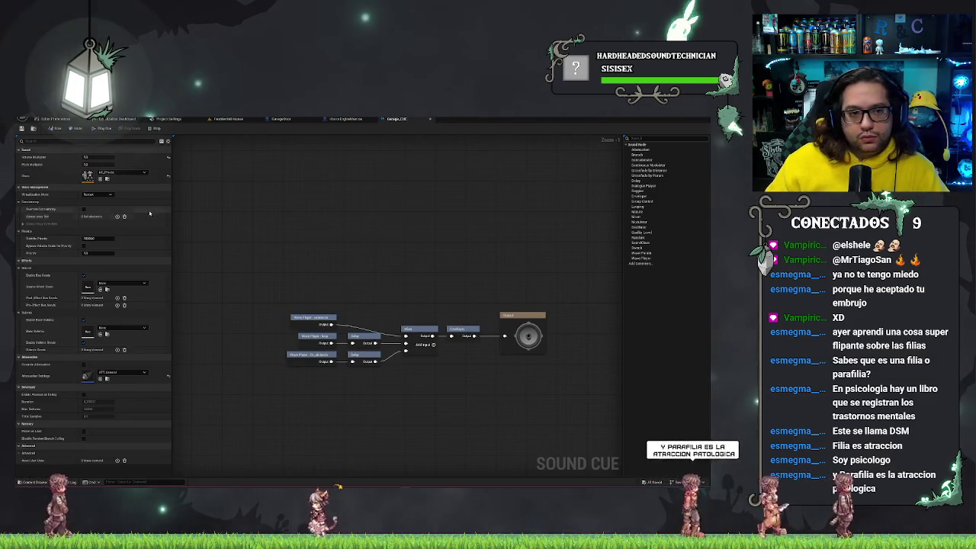
click(226, 119)
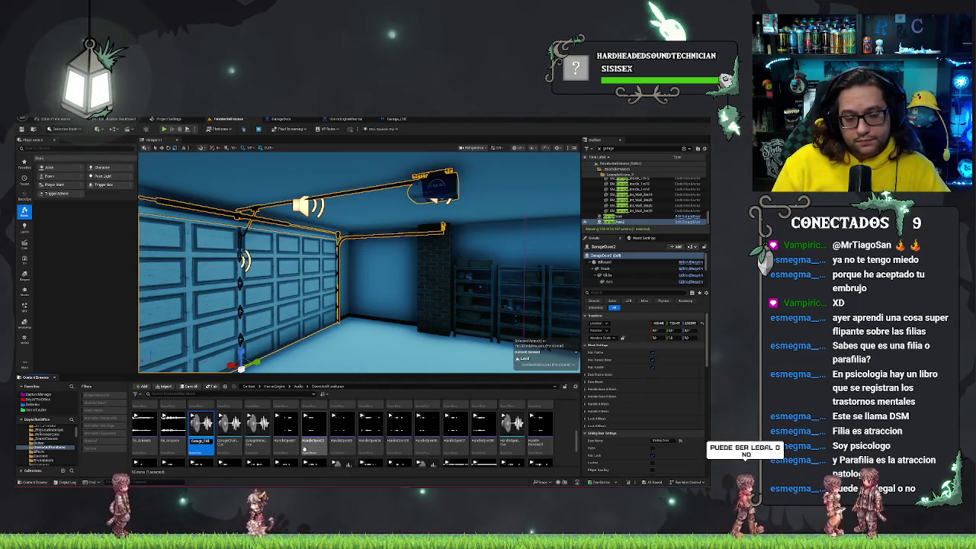
double_click(200, 427)
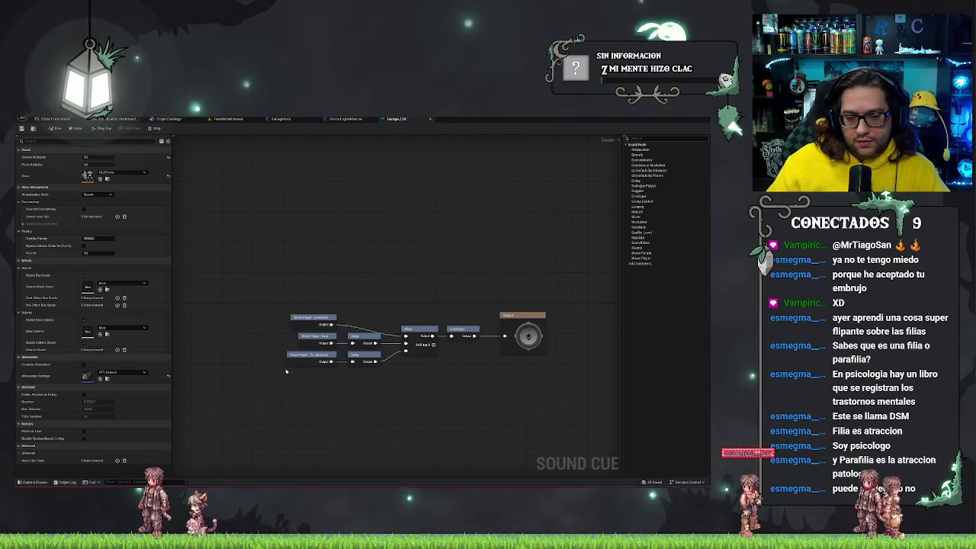
click(227, 119)
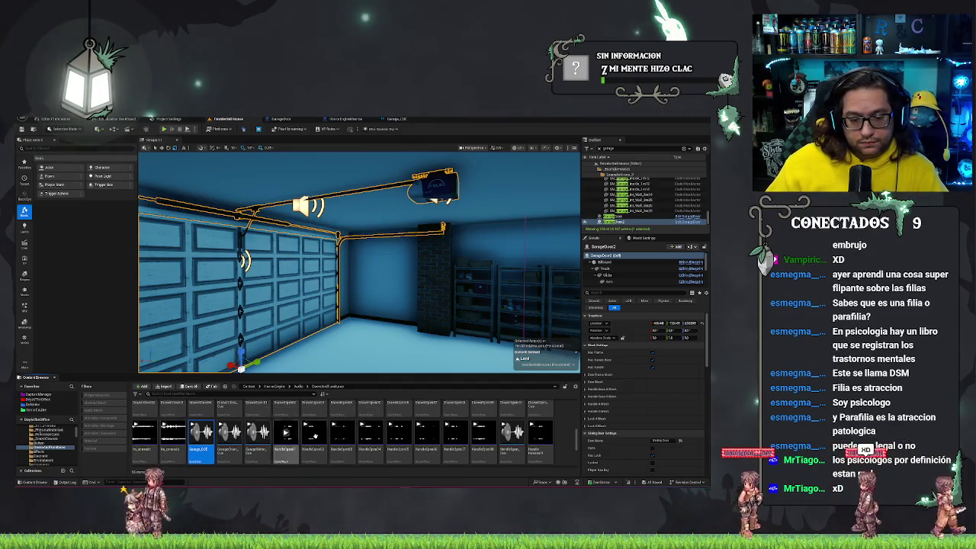
Rename Garage_CUE to OpenGarage_CUE and duplicate it as CloseGarage_CUE
key(F2)
key(Return)
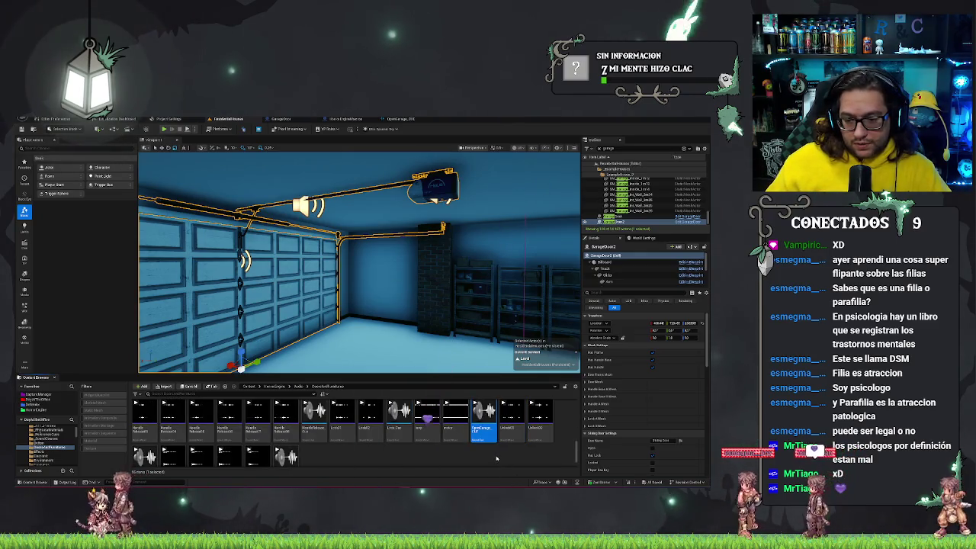
click(496, 458)
key(ctrl+d)
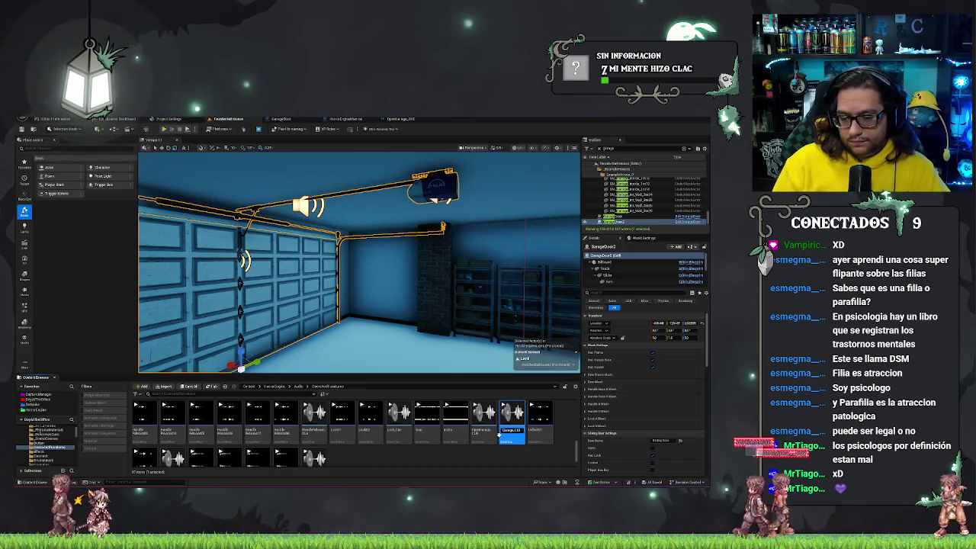
key(Return)
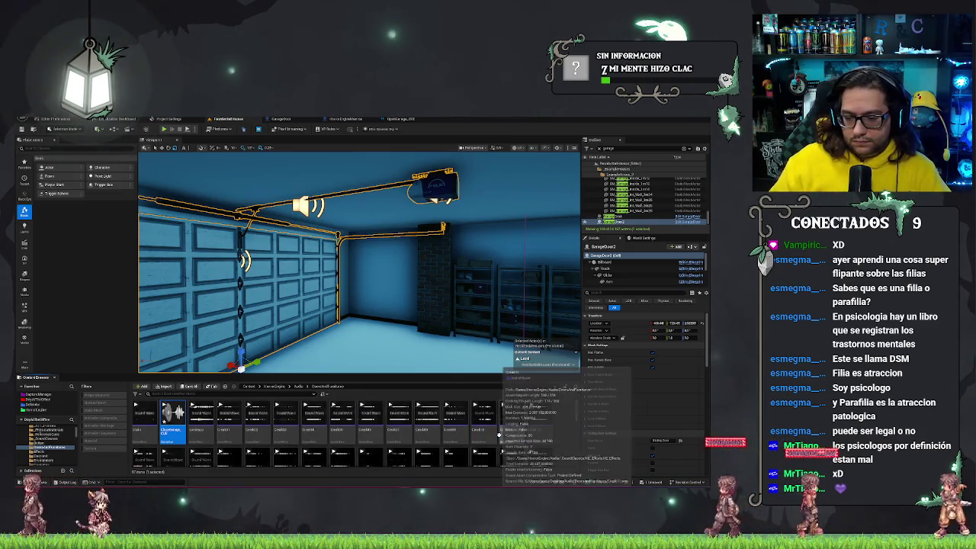
Open CloseGarage_CUE, check the third Wave Player's sound, preview the cue, then return to the garage level
double_click(171, 432)
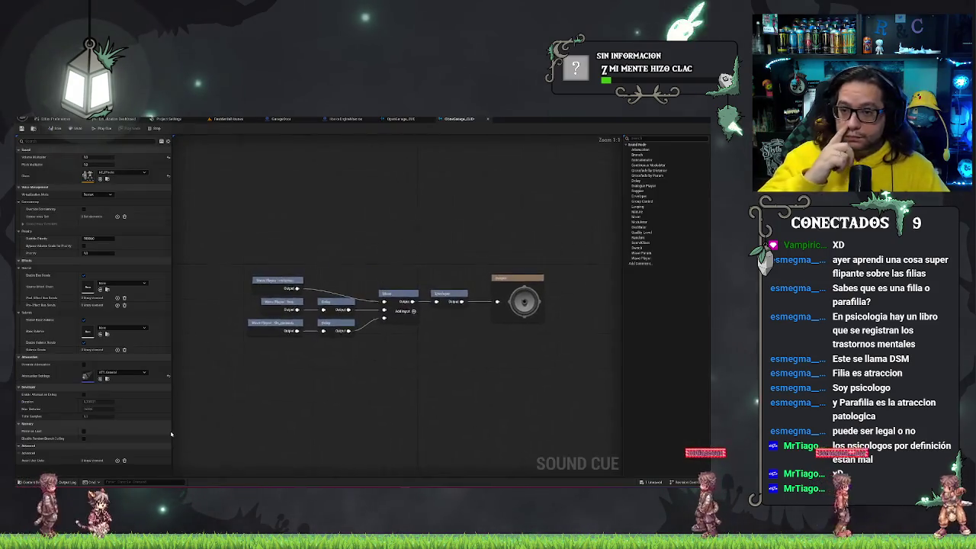
click(269, 323)
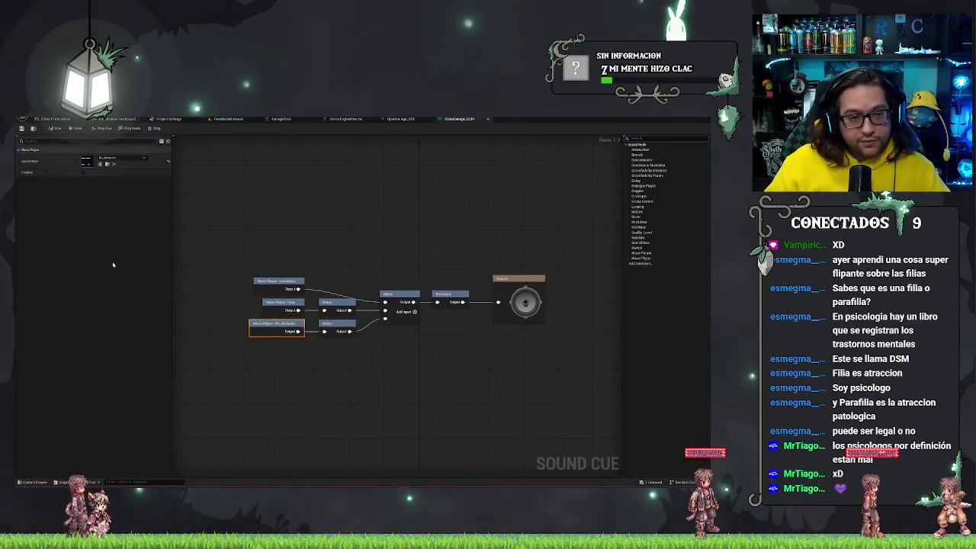
click(120, 157)
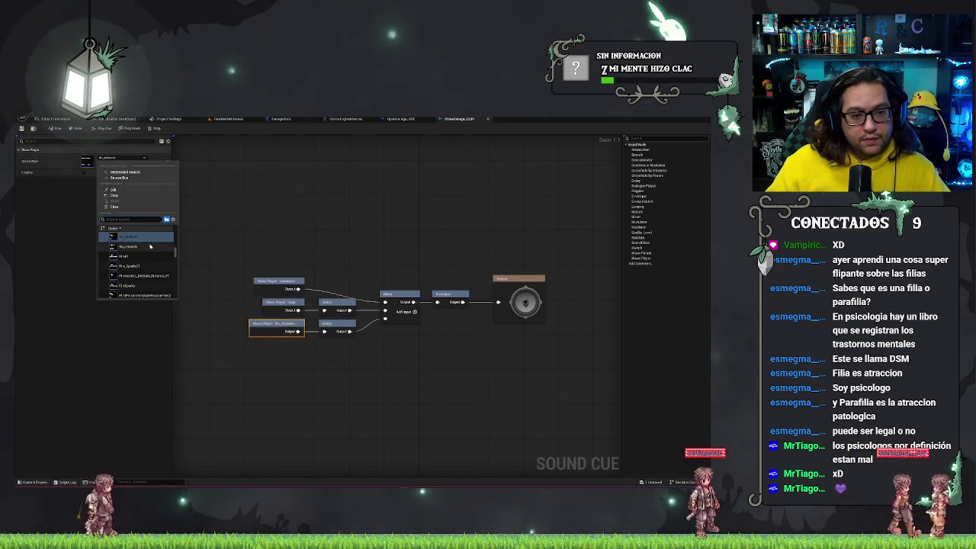
click(313, 220)
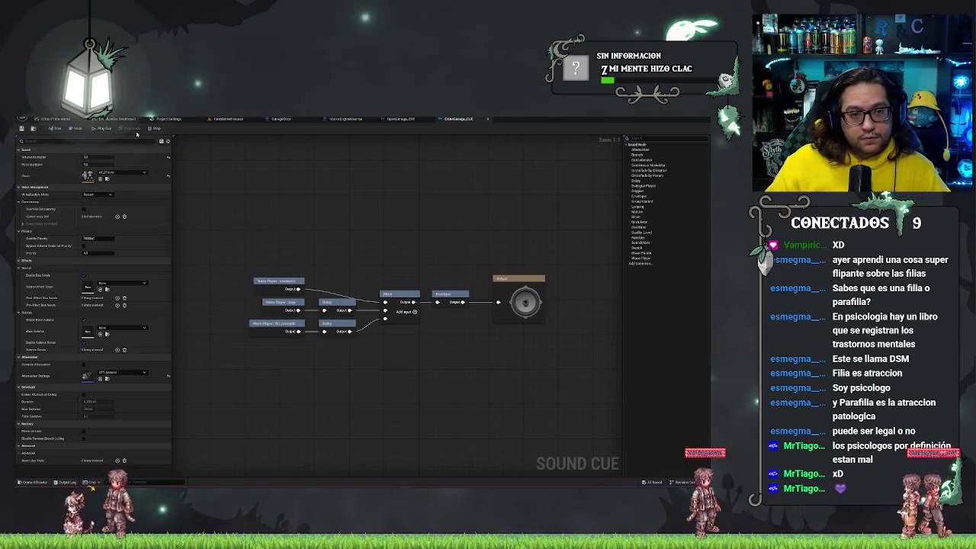
key(space)
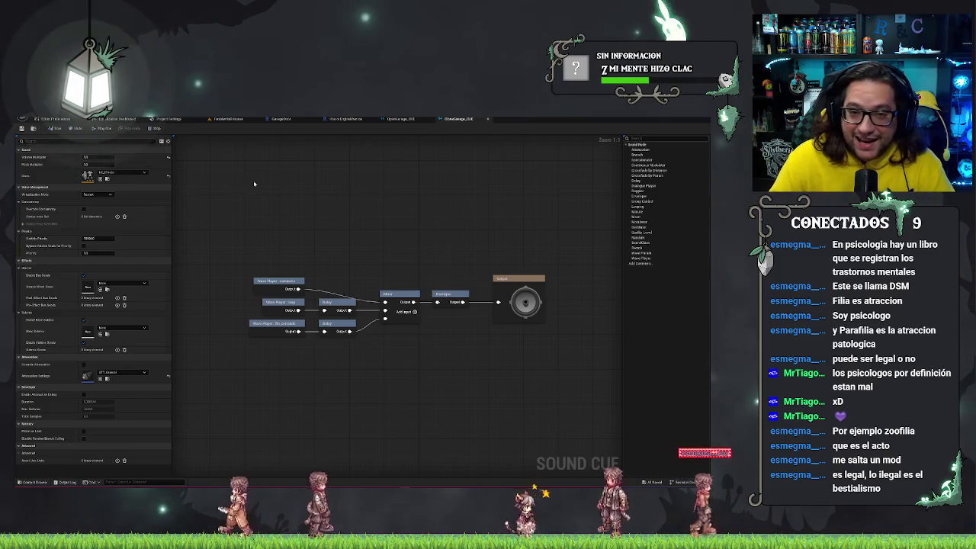
click(233, 120)
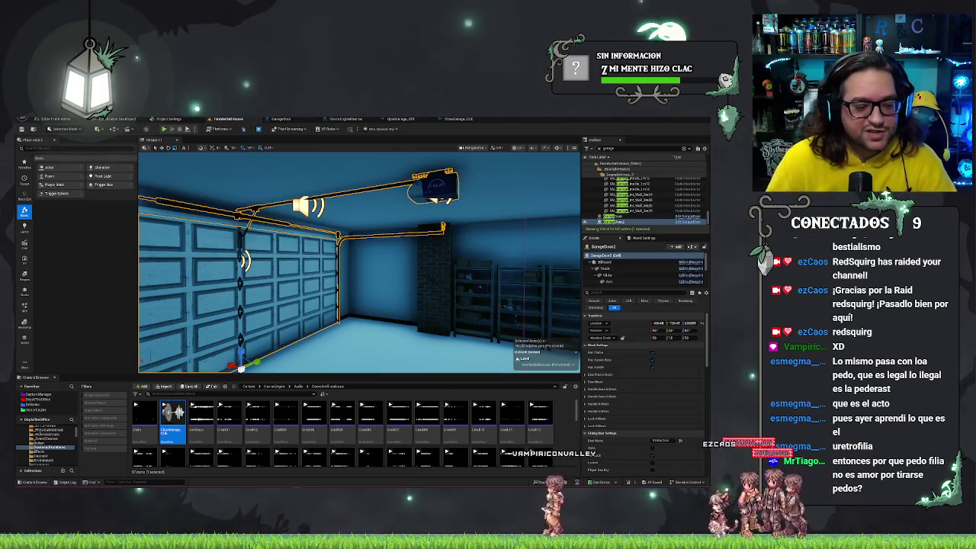
Move the view closer to the garage door, then switch to the GarageDoor Blueprint editor
mouse_move(419, 322)
mouse_down()
mouse_move(397, 314)
mouse_move(420, 320)
mouse_up()
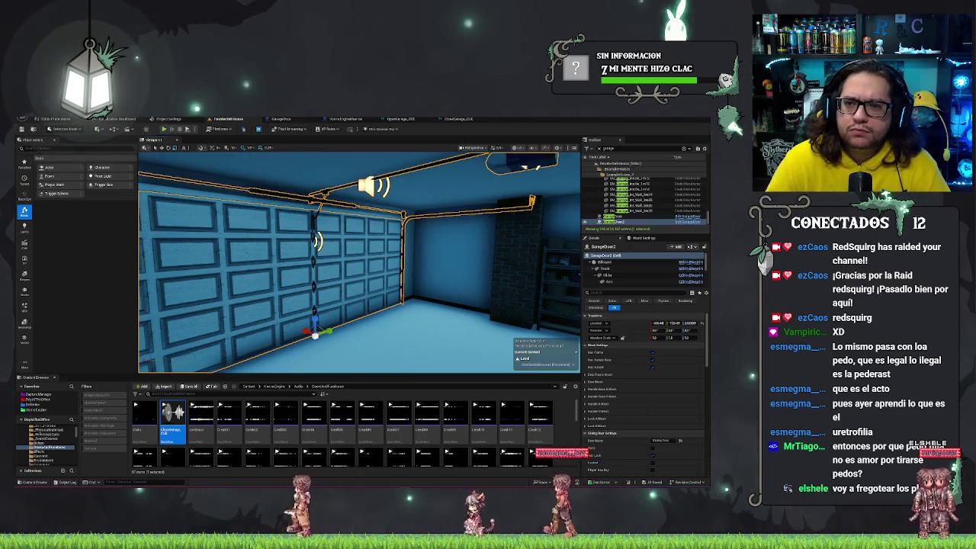
click(303, 119)
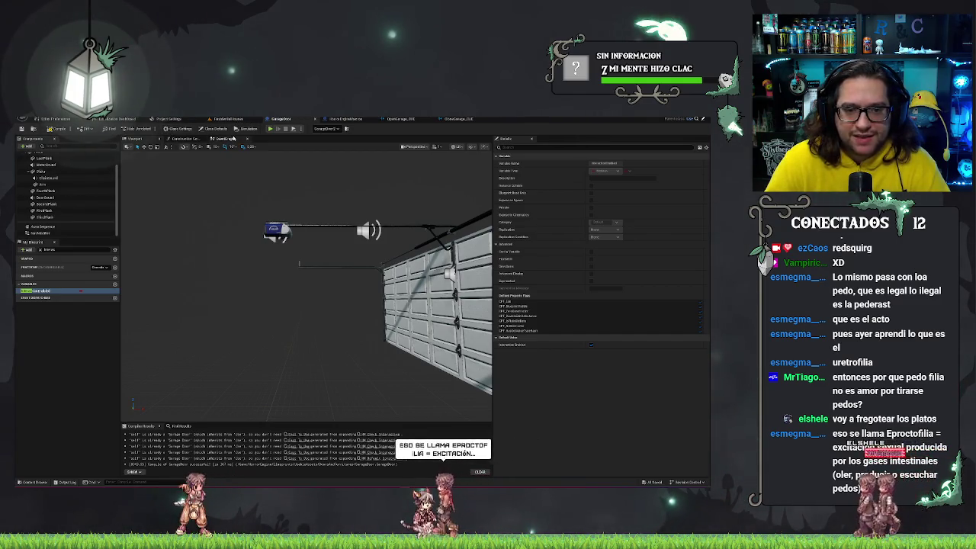
In the event graph, add a Get Current Time node for the sequence player via a 'time' search
click(222, 139)
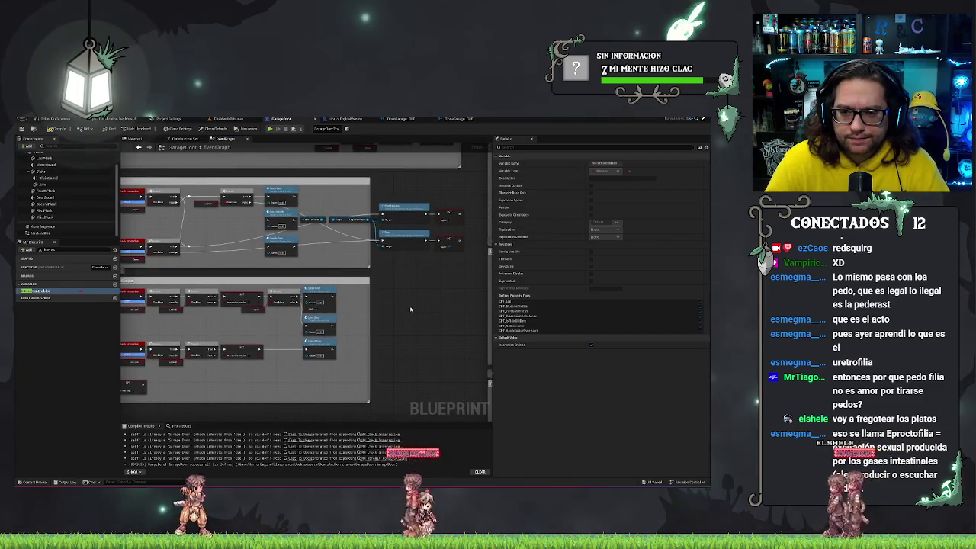
scroll(385, 306, up, 3)
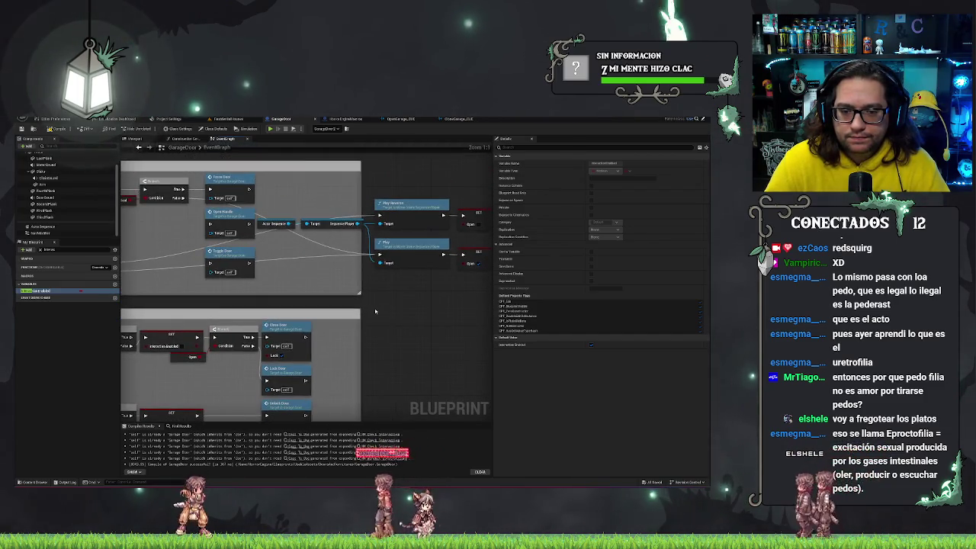
mouse_move(380, 263)
mouse_down()
mouse_move(391, 304)
mouse_move(412, 311)
mouse_up()
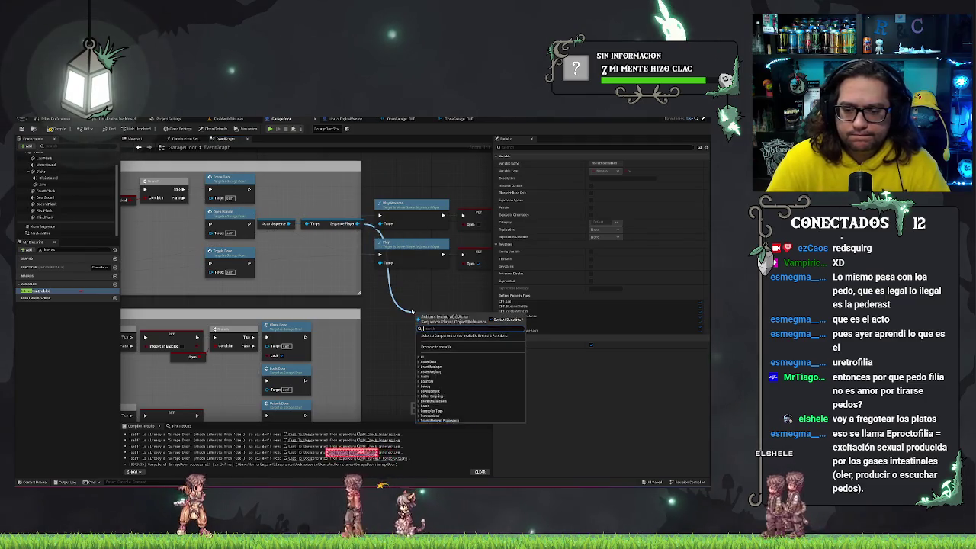
text(getrema)
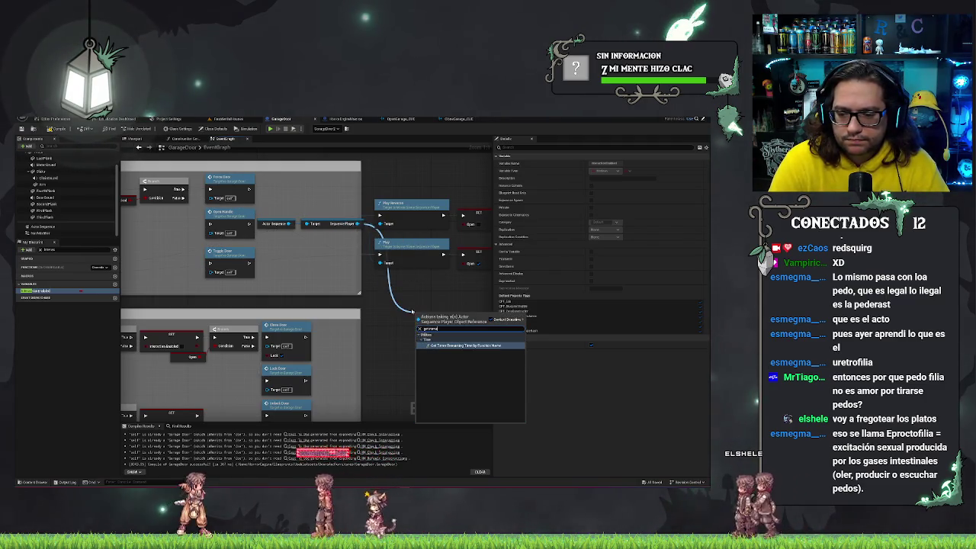
key(BackSpace)
key(BackSpace)
key(BackSpace)
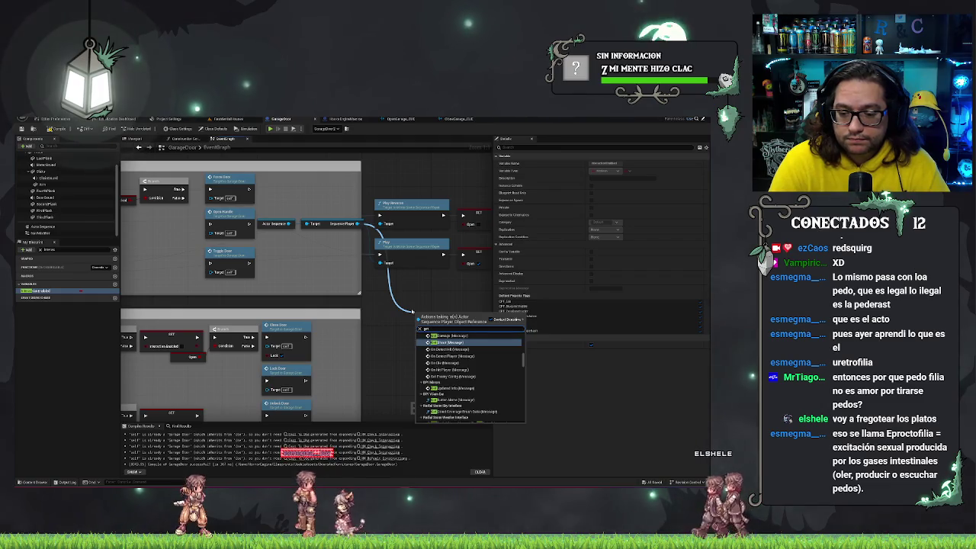
key(BackSpace)
key(BackSpace)
text(time)
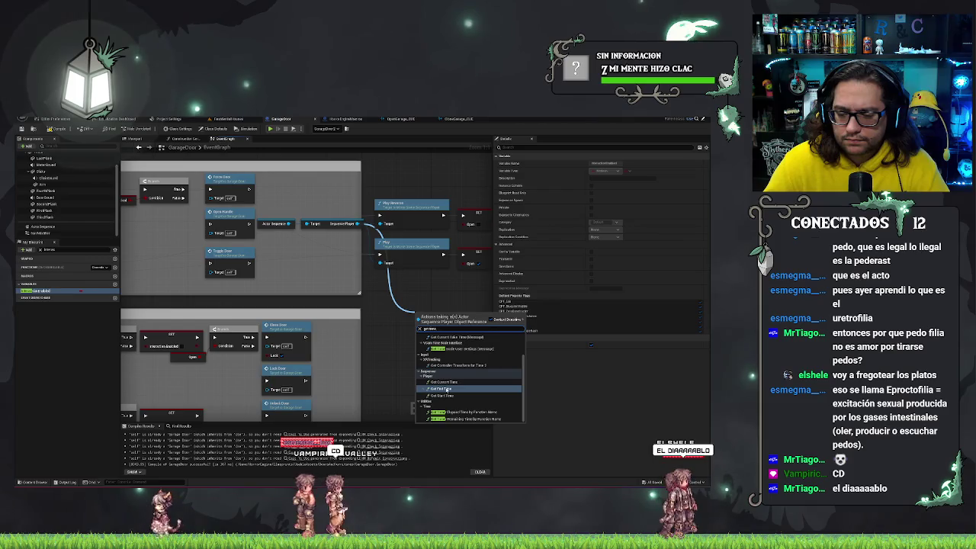
click(445, 383)
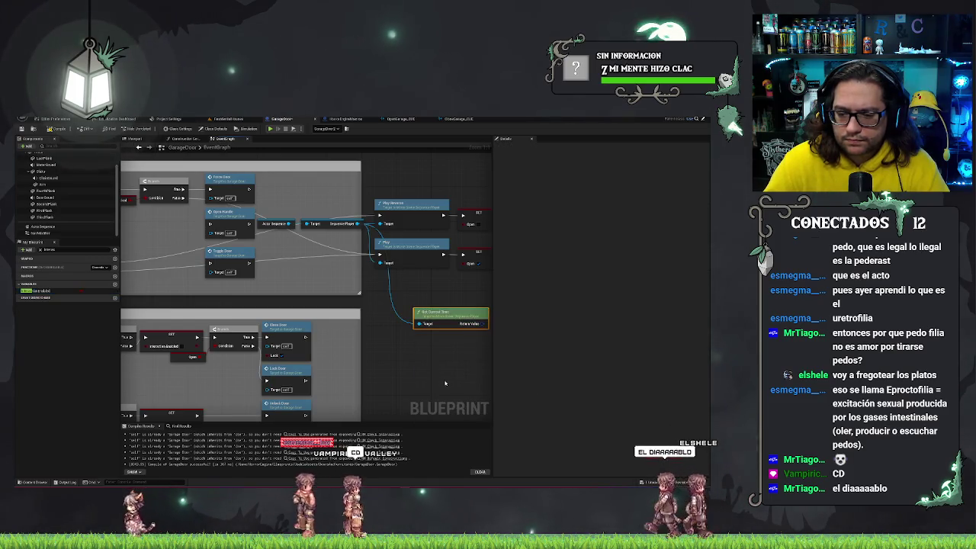
Break the current time with a Break Qualified Frame Time node, then close the blueprint
mouse_move(442, 316)
mouse_down()
mouse_move(410, 307)
mouse_move(424, 308)
mouse_up()
text(bre)
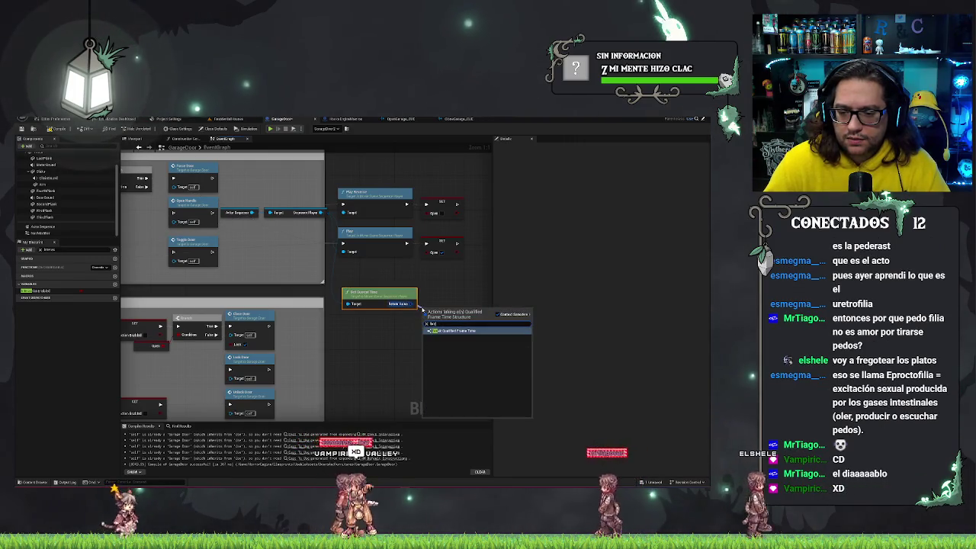
click(456, 331)
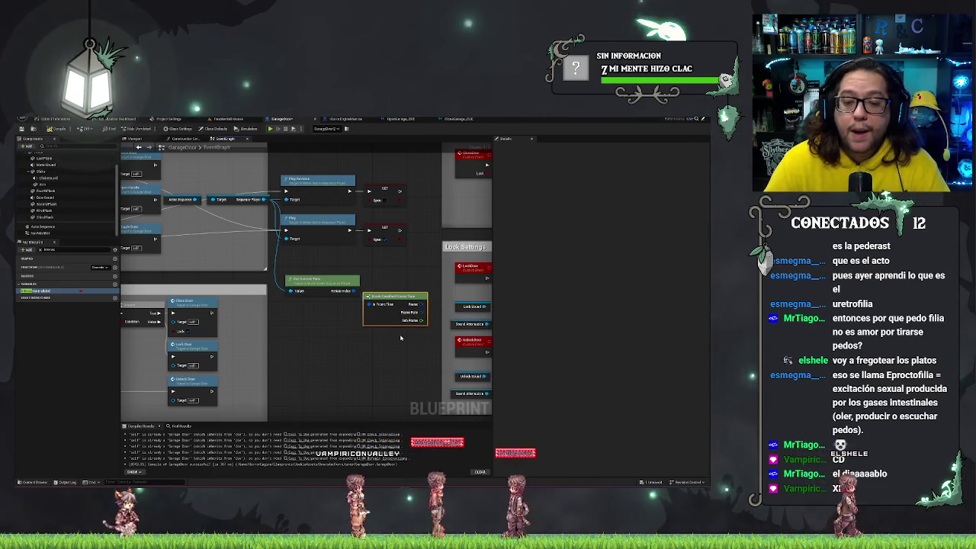
drag(345, 316, 351, 288)
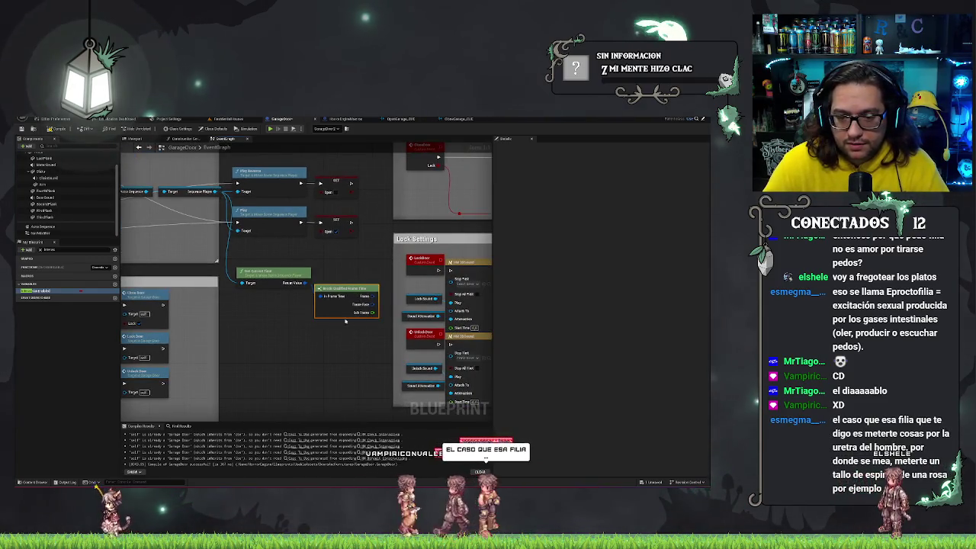
click(330, 288)
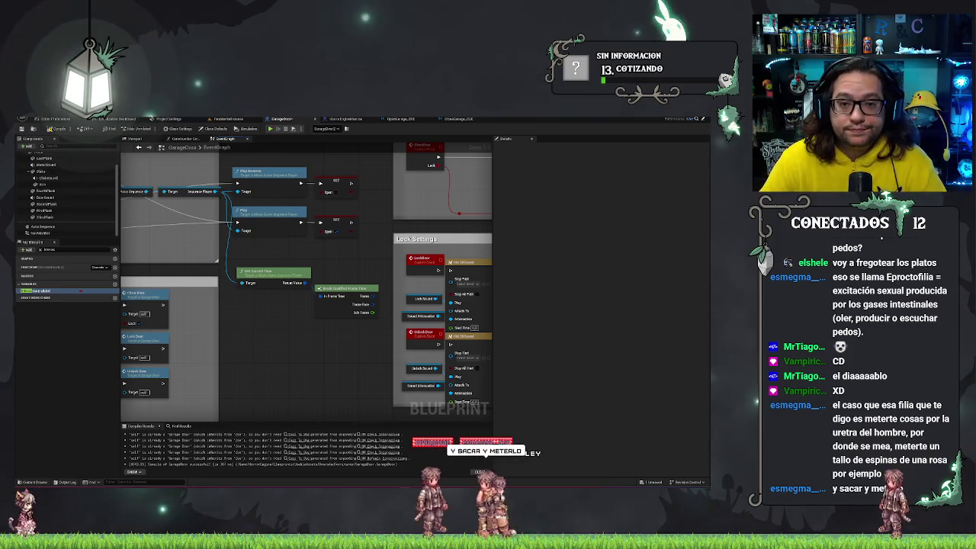
click(292, 120)
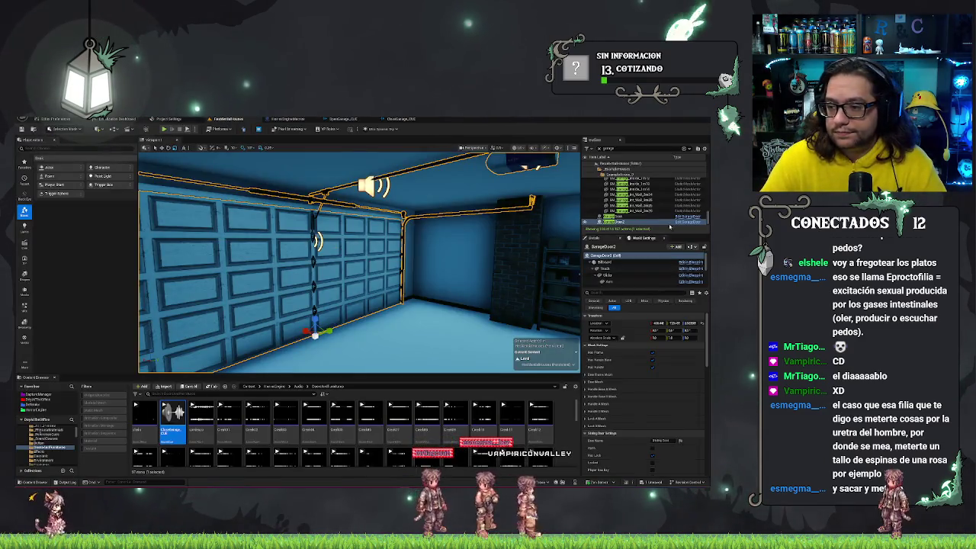
Reopen the garage door blueprint for editing with Ctrl+E
key(ctrl+e)
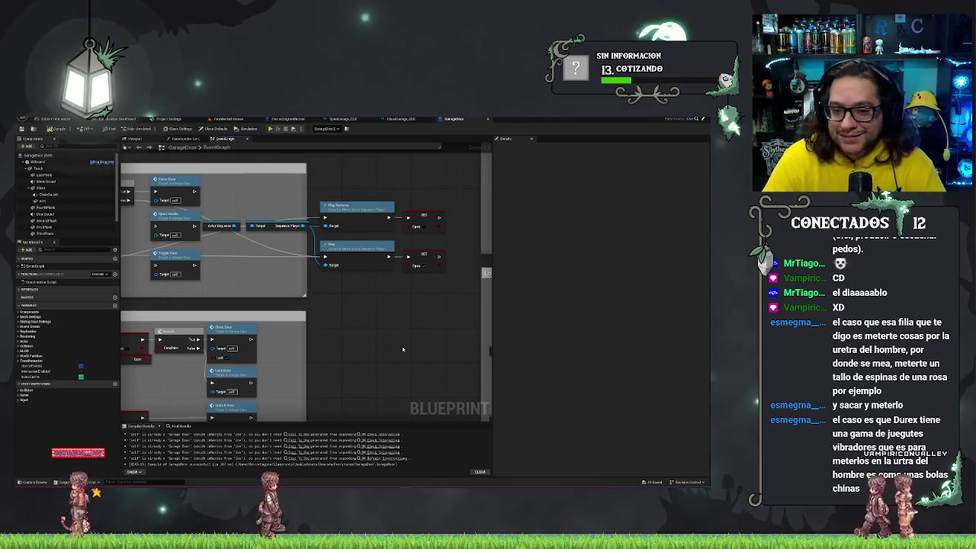
scroll(286, 257, down, 2)
scroll(346, 307, up, 3)
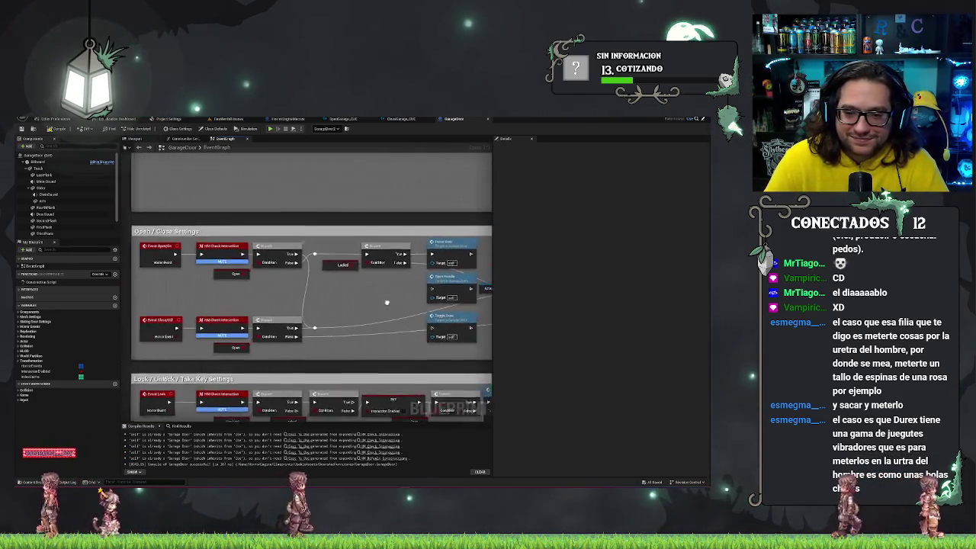
scroll(346, 307, down, 1)
scroll(275, 284, up, 1)
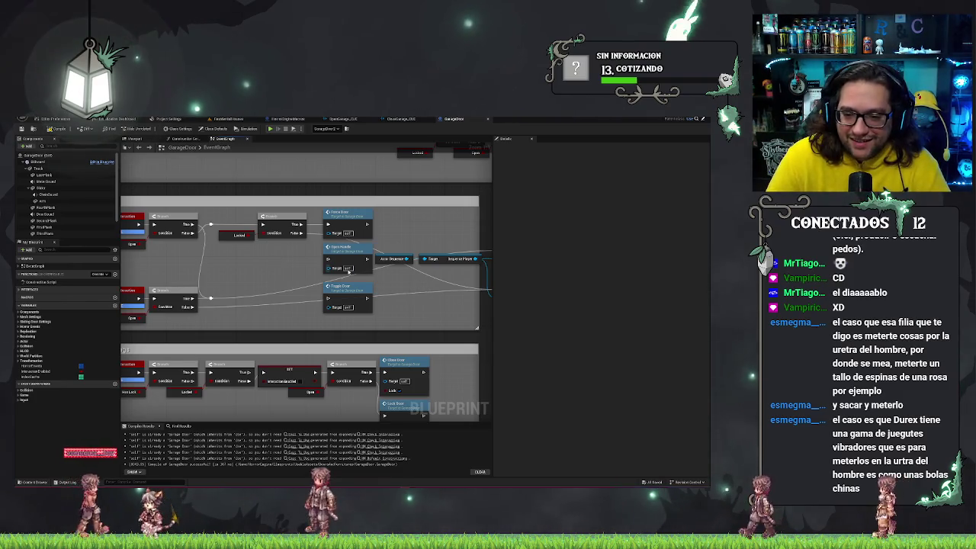
scroll(348, 271, up, 1)
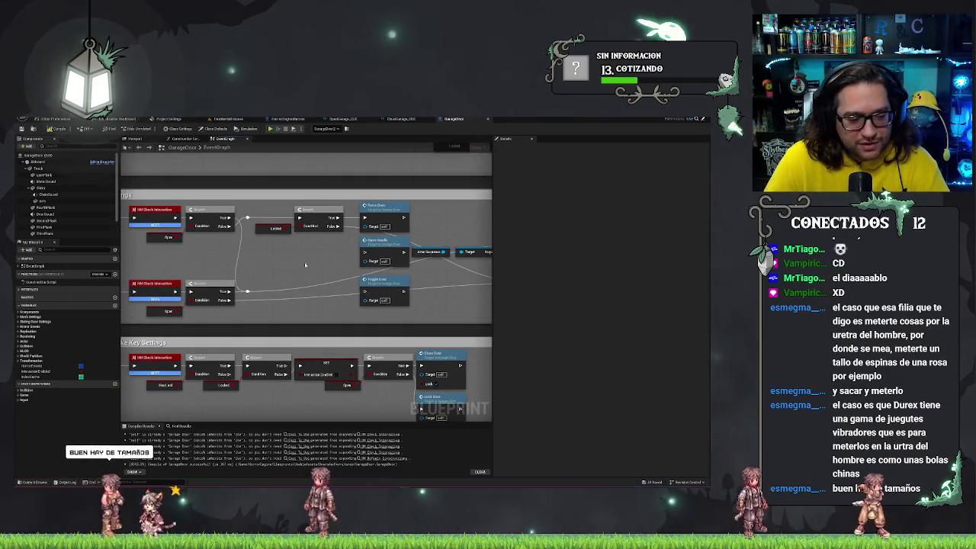
drag(303, 264, 256, 260)
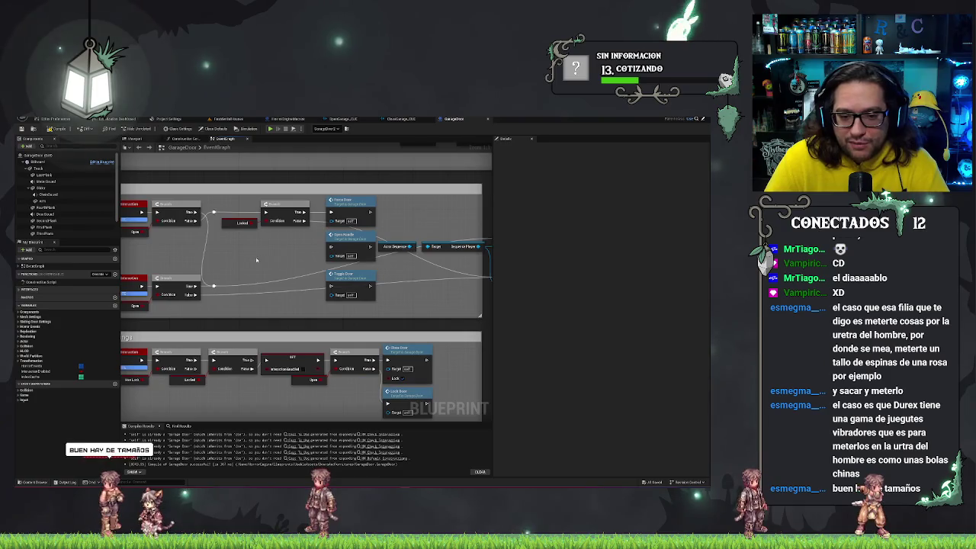
click(193, 277)
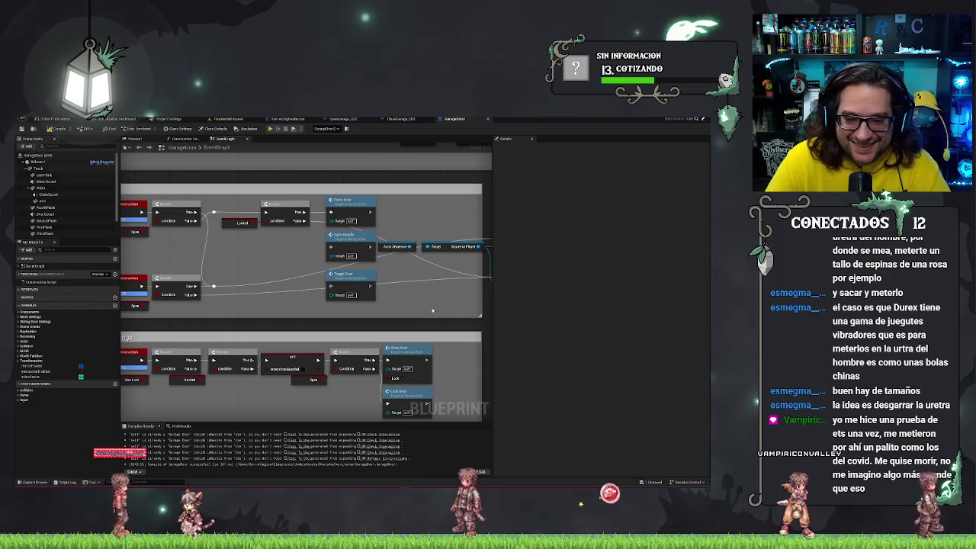
drag(432, 310, 296, 309)
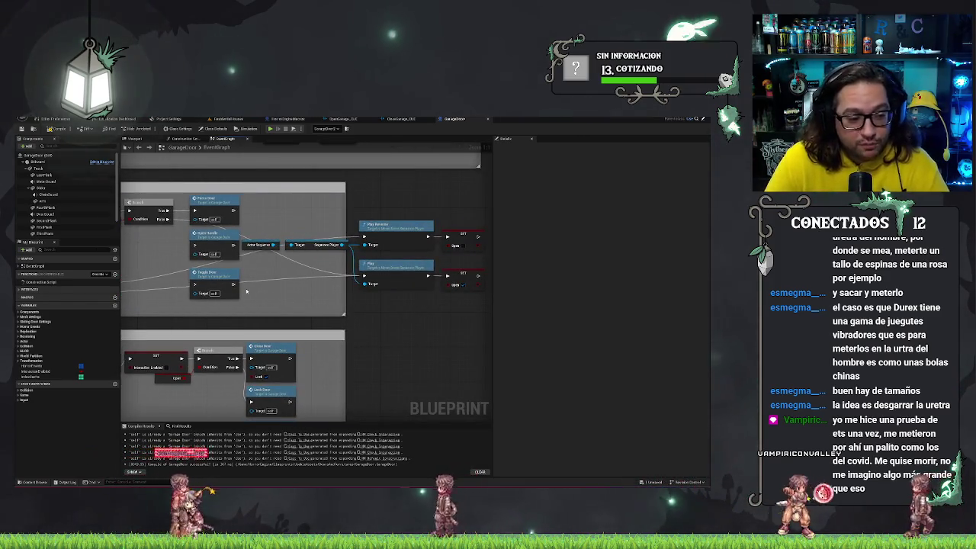
scroll(343, 313, up, 2)
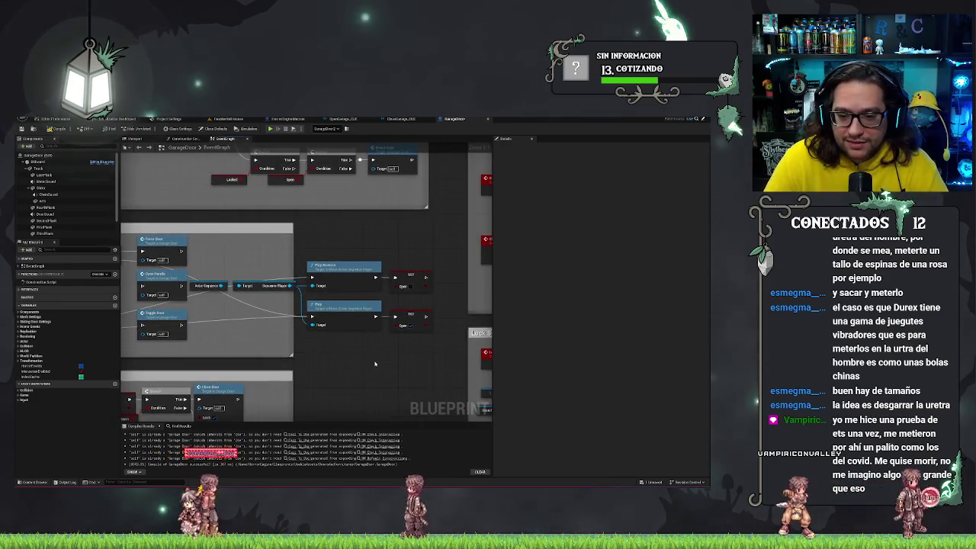
scroll(420, 326, down, 1)
drag(310, 319, 378, 326)
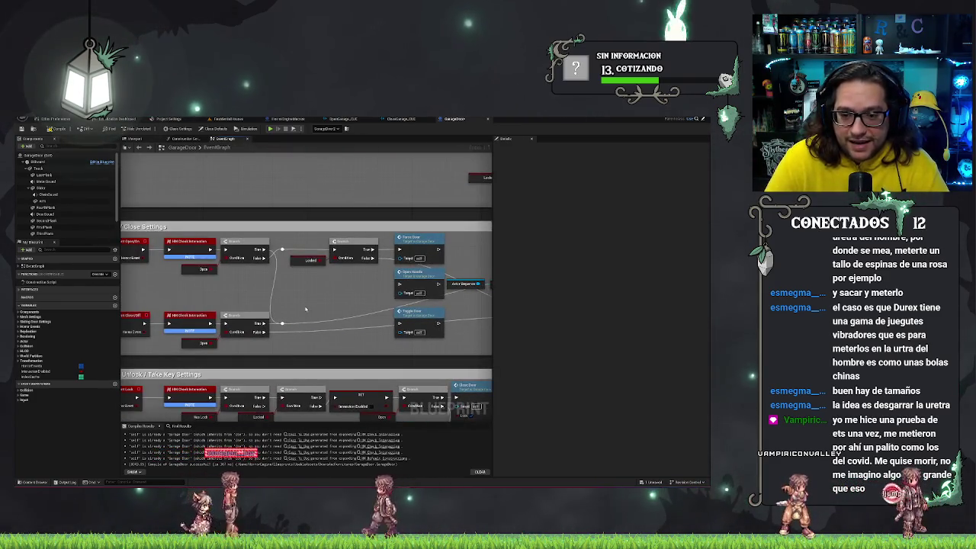
scroll(305, 309, down, 1)
drag(305, 309, 230, 295)
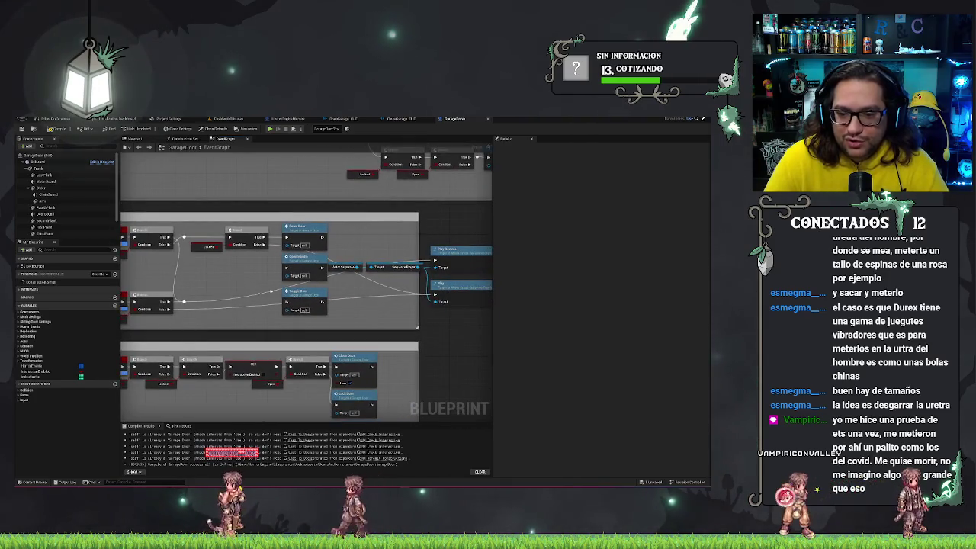
drag(342, 281, 311, 304)
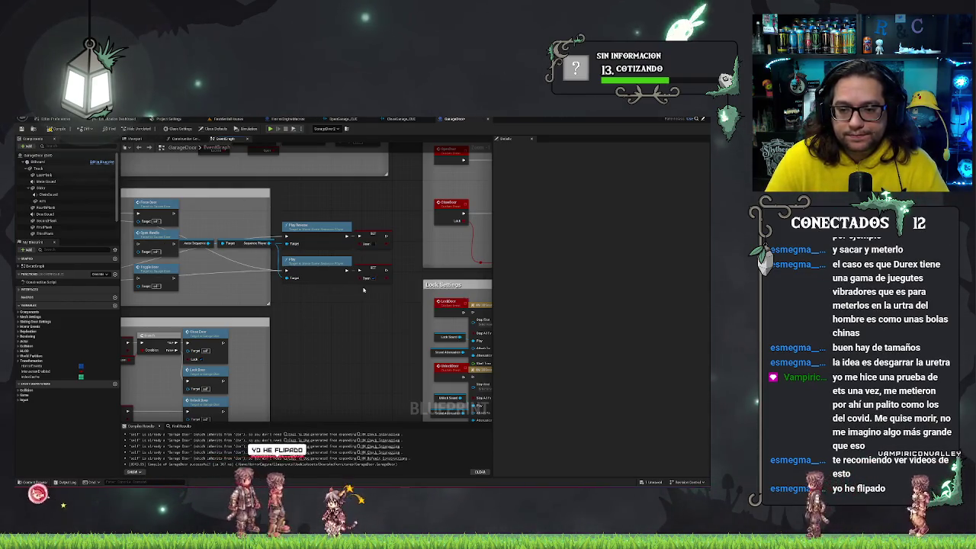
drag(372, 285, 183, 286)
scroll(281, 208, up, 1)
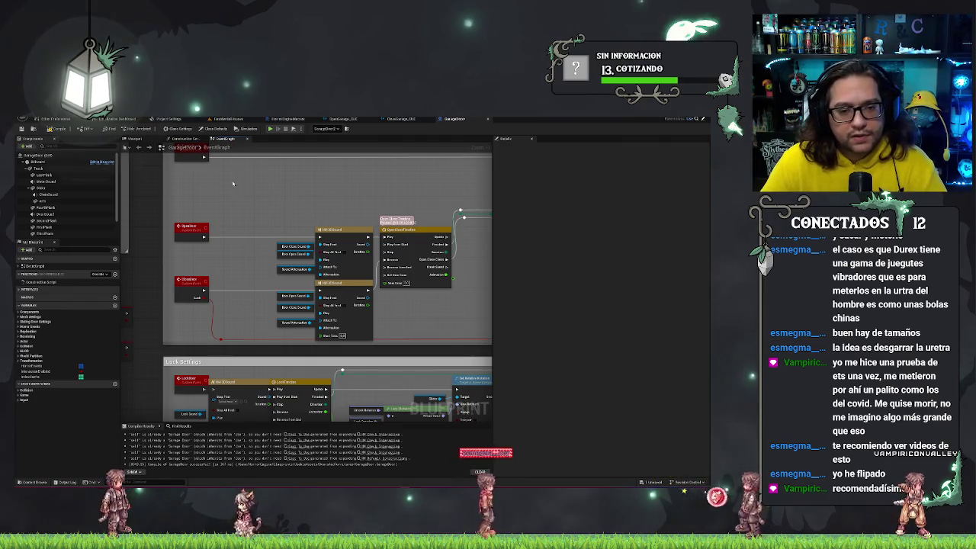
click(46, 213)
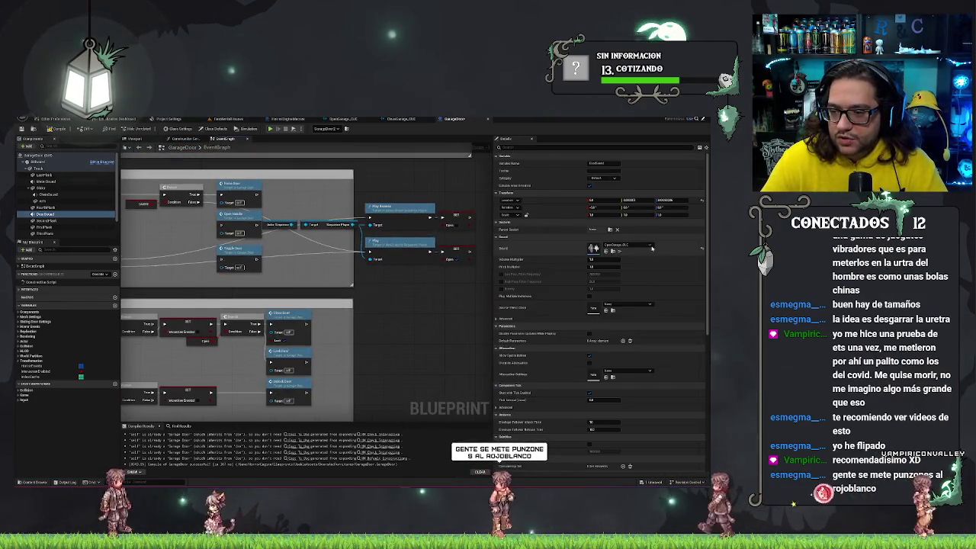
Drop a DoorSound reference into the graph and wire it into a new Play node
mouse_move(279, 281)
mouse_down()
mouse_move(373, 312)
mouse_move(419, 287)
mouse_up()
text(play)
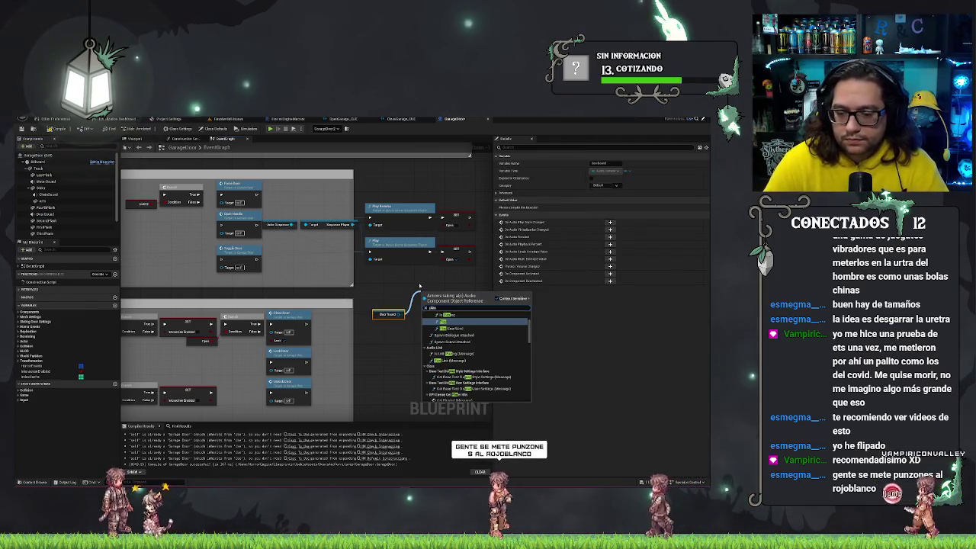
key(Return)
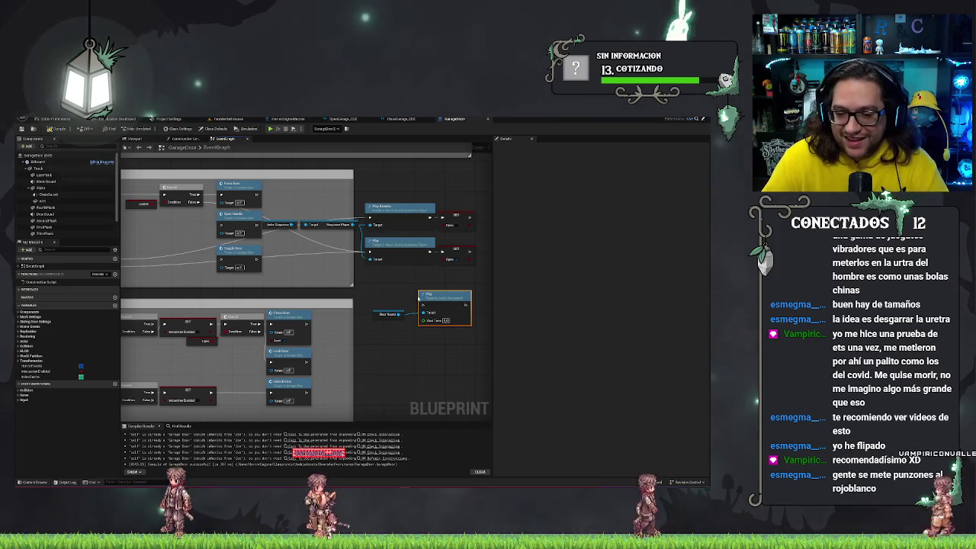
click(389, 314)
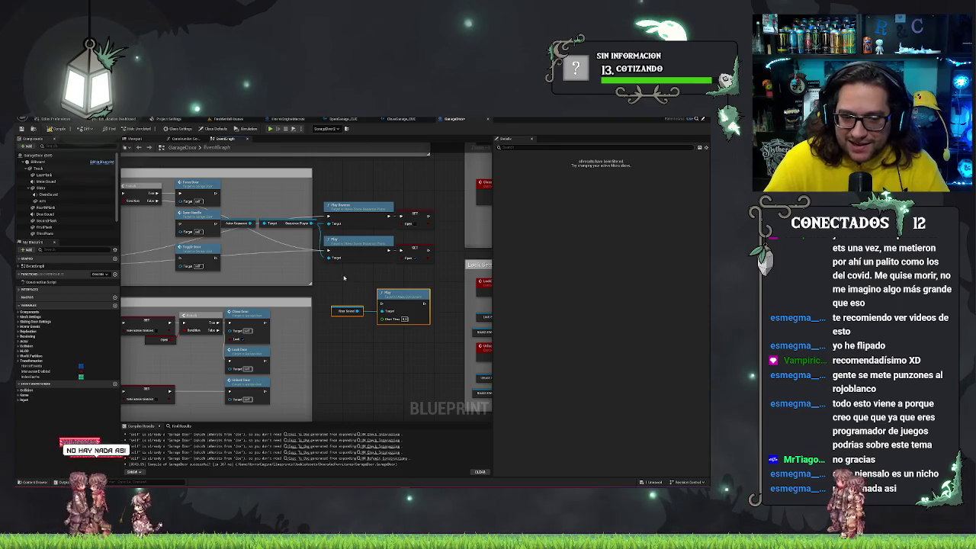
Rearrange the Play and Play Reverse nodes, moving them left beside the branch logic
drag(344, 278, 409, 285)
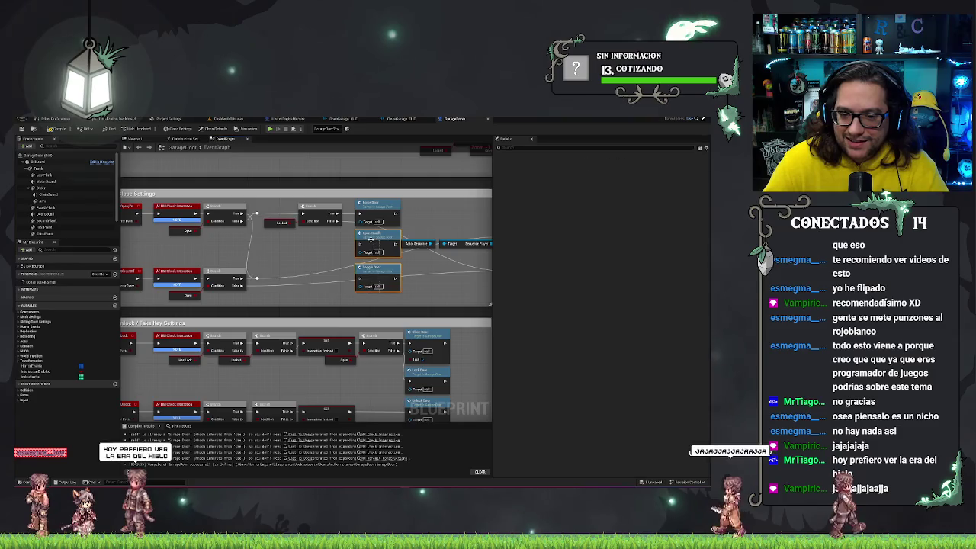
drag(370, 244, 279, 259)
mouse_move(451, 262)
mouse_down()
mouse_move(295, 267)
mouse_move(300, 277)
mouse_up()
shift+click(131, 273)
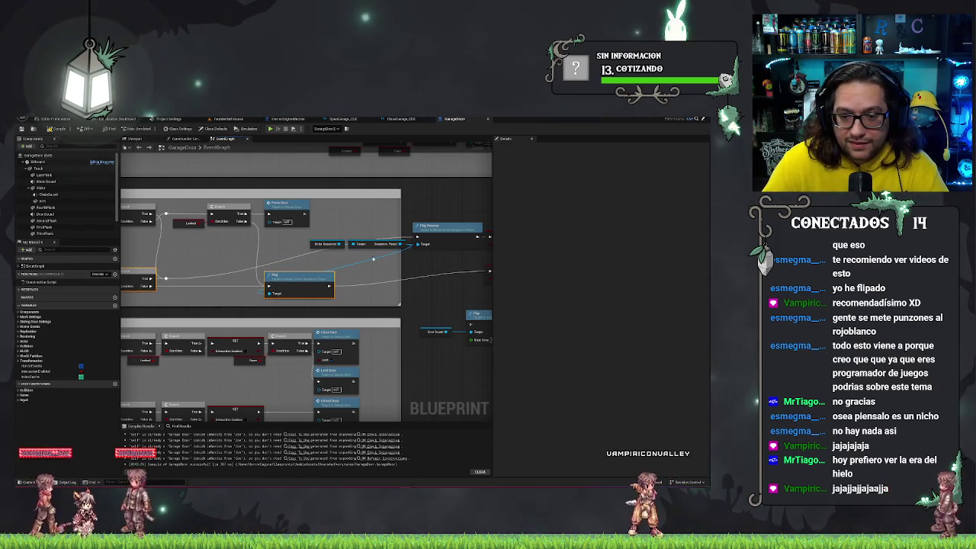
drag(215, 235, 235, 242)
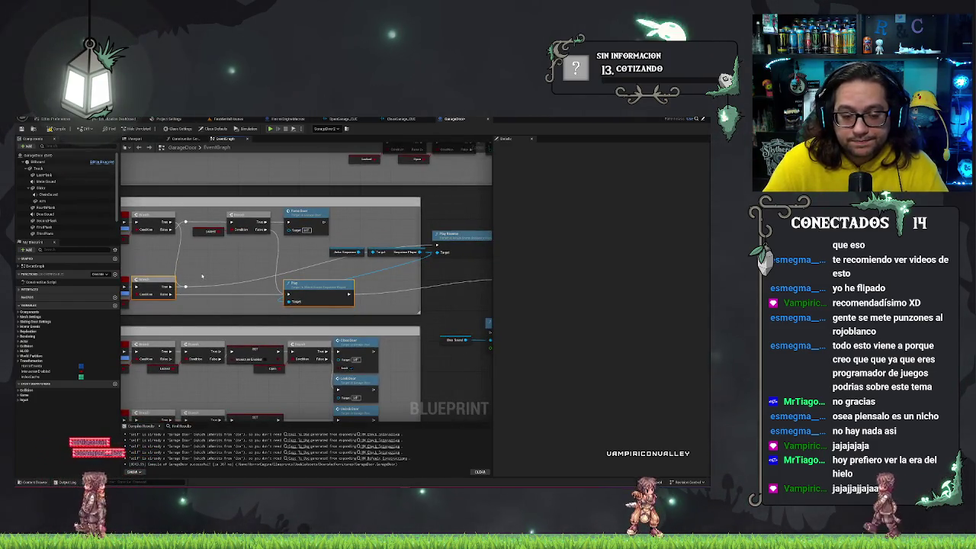
click(440, 244)
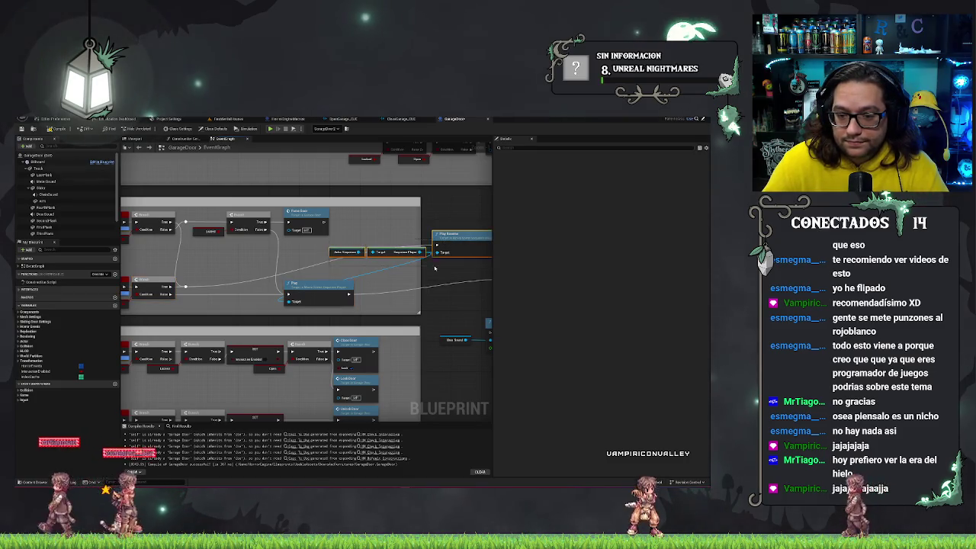
mouse_move(427, 242)
mouse_down()
mouse_move(305, 254)
mouse_move(211, 246)
mouse_move(311, 205)
mouse_up()
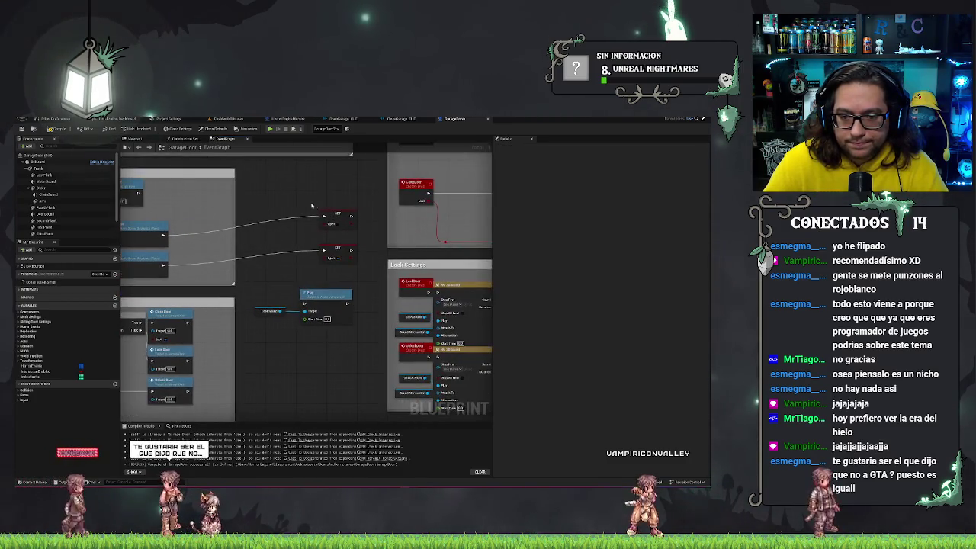
Move the two SET nodes up beside the Play nodes, then briefly check the lower SET pin's options
ctrl+click(352, 249)
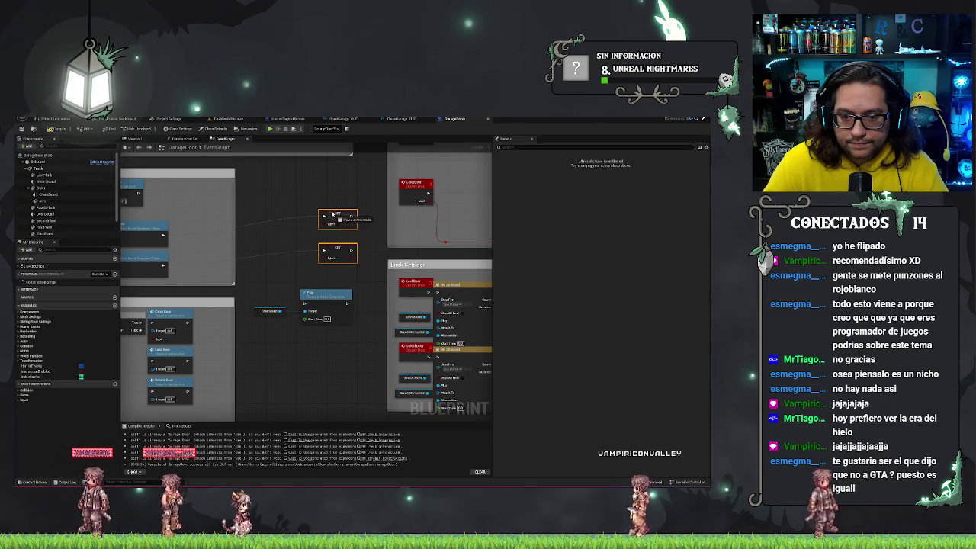
drag(325, 187, 472, 203)
mouse_move(403, 218)
mouse_down()
mouse_move(506, 230)
mouse_move(364, 196)
mouse_move(398, 271)
mouse_up()
drag(377, 225, 241, 246)
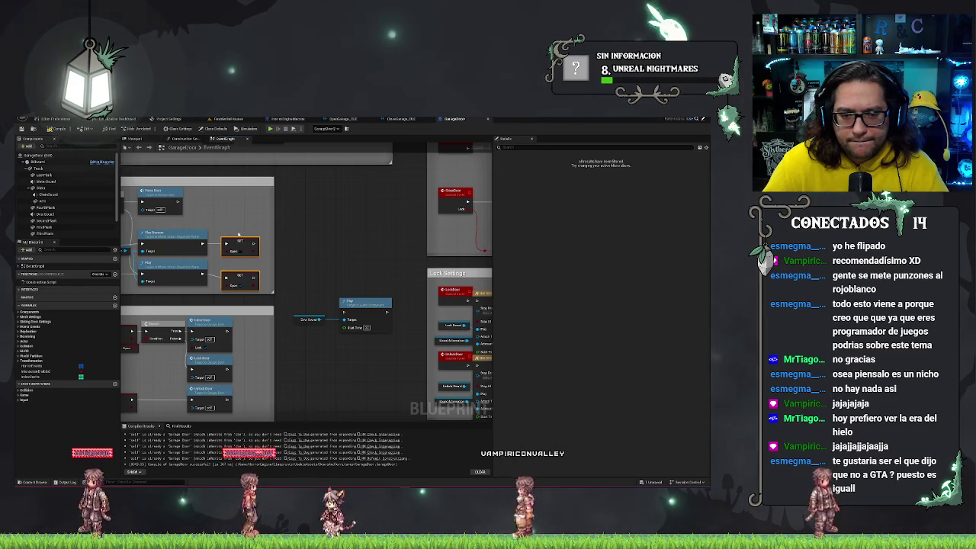
mouse_move(276, 222)
mouse_down()
mouse_move(401, 232)
mouse_move(496, 224)
mouse_up()
right_click(453, 259)
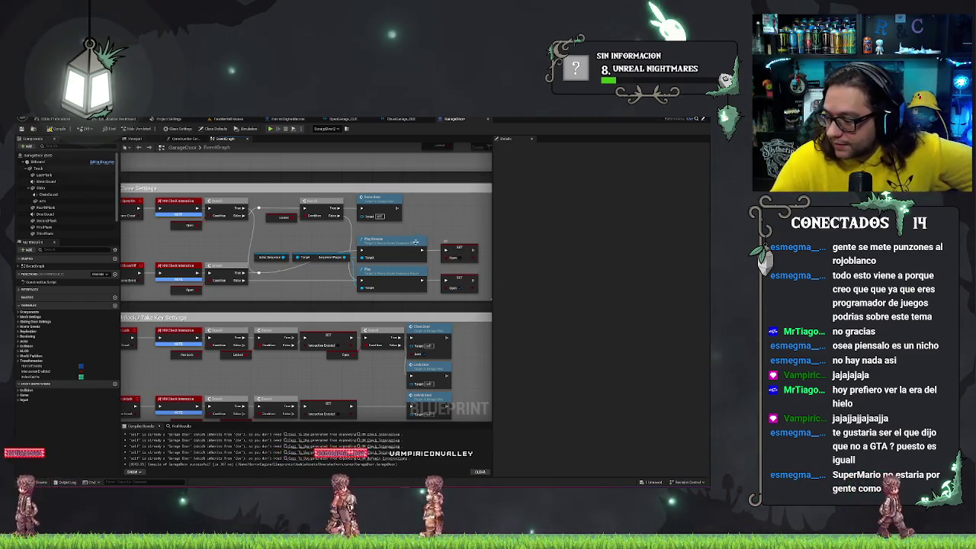
click(467, 263)
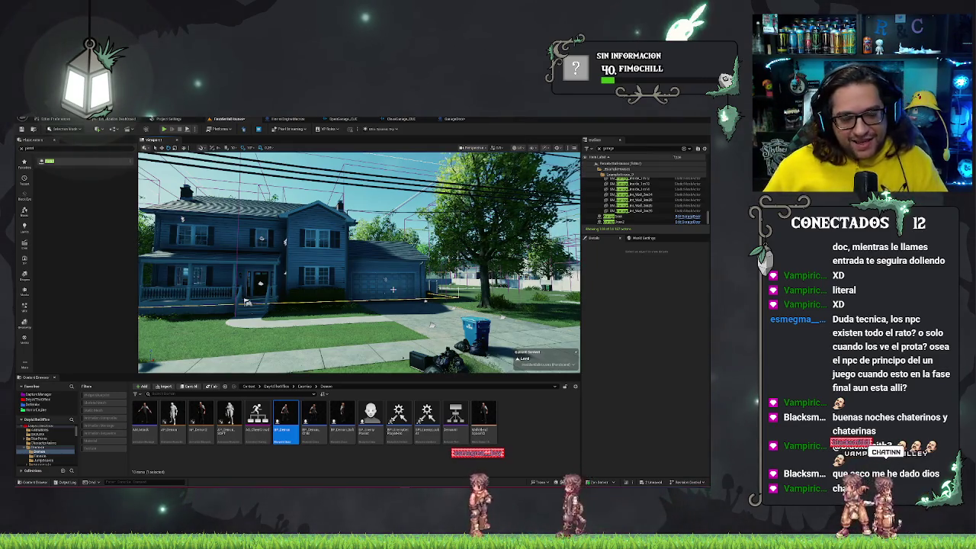
Fly the level camera toward the house exterior
mouse_move(393, 307)
mouse_down()
mouse_move(332, 356)
mouse_move(396, 335)
mouse_up()
Save the ResidentialHouses map and multi-select three door sound components to review their shared Details
key(ctrl+s)
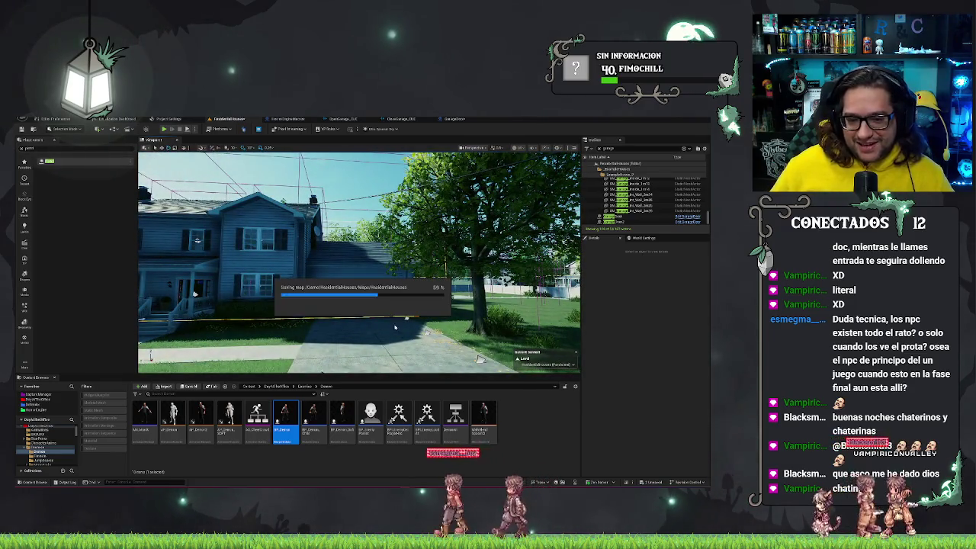
click(451, 119)
click(48, 194)
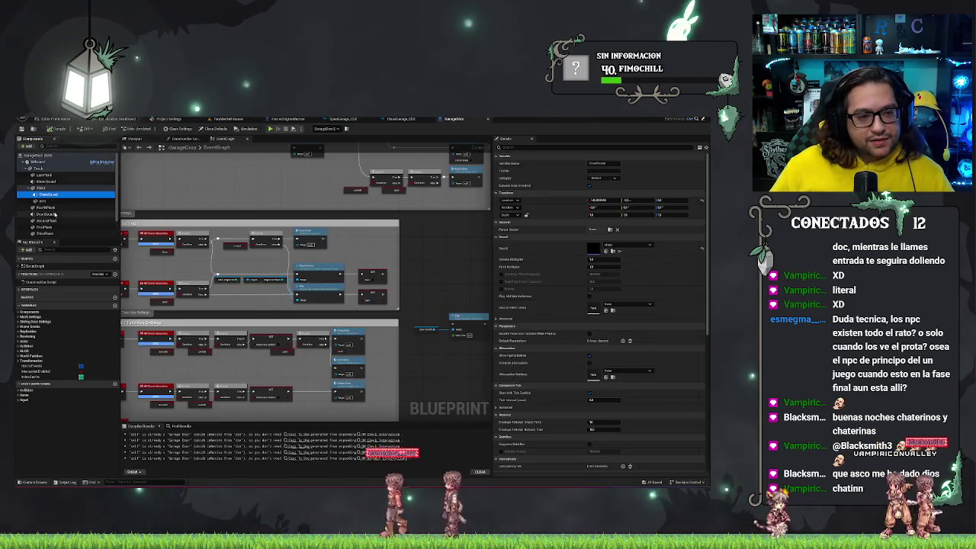
ctrl+click(47, 215)
ctrl+click(47, 182)
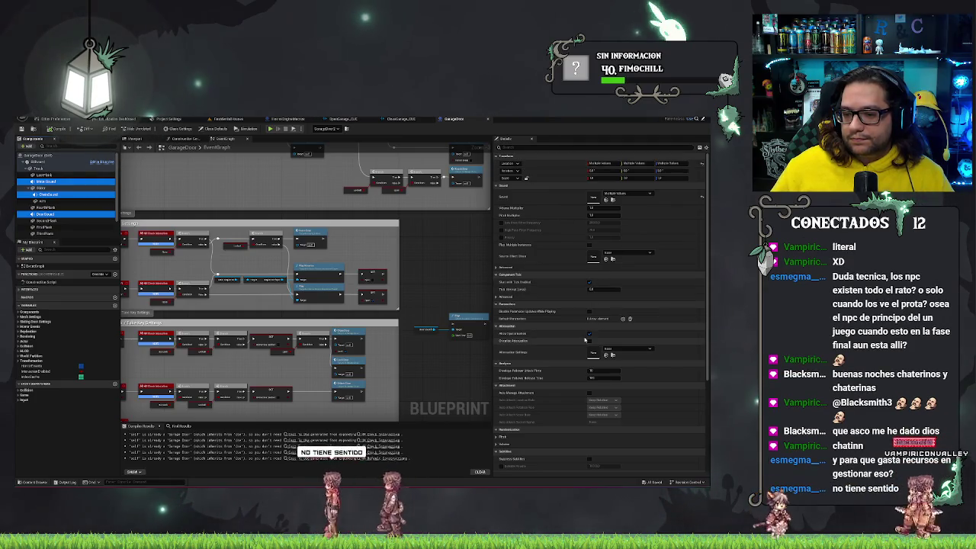
scroll(528, 282, down, 3)
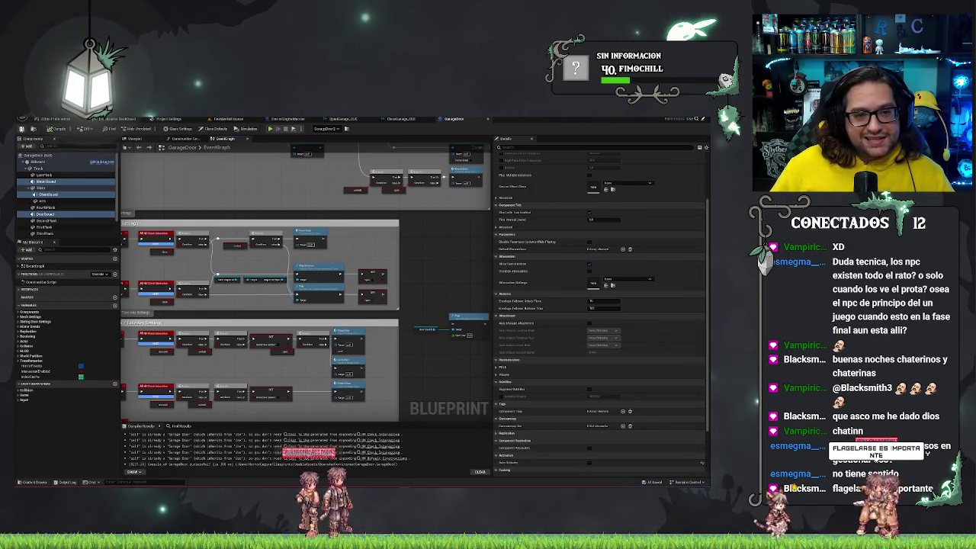
Return to the house level and fly the camera down the street
click(225, 119)
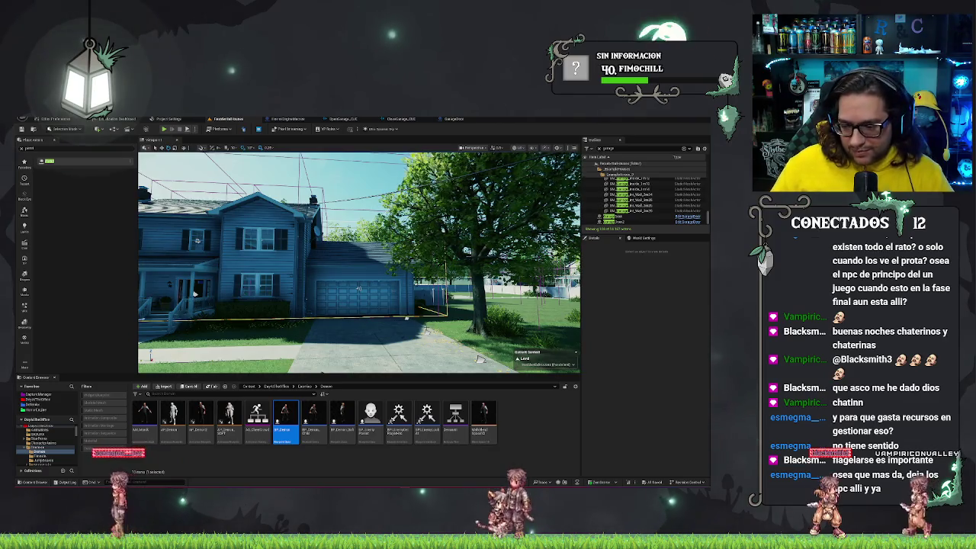
scroll(358, 263, up, 3)
drag(416, 330, 381, 330)
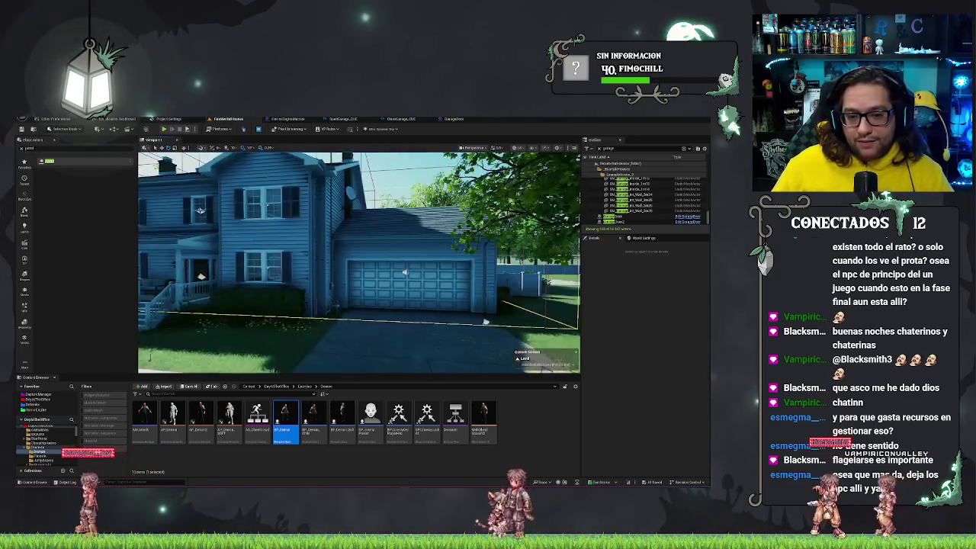
mouse_move(269, 381)
mouse_down()
mouse_move(268, 344)
mouse_move(504, 313)
mouse_move(387, 313)
mouse_up()
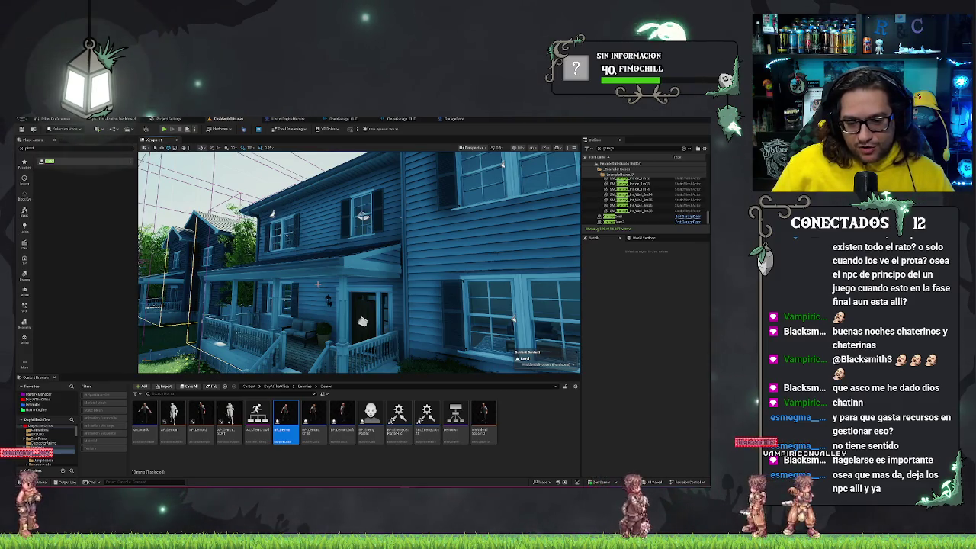
drag(423, 305, 410, 305)
click(410, 305)
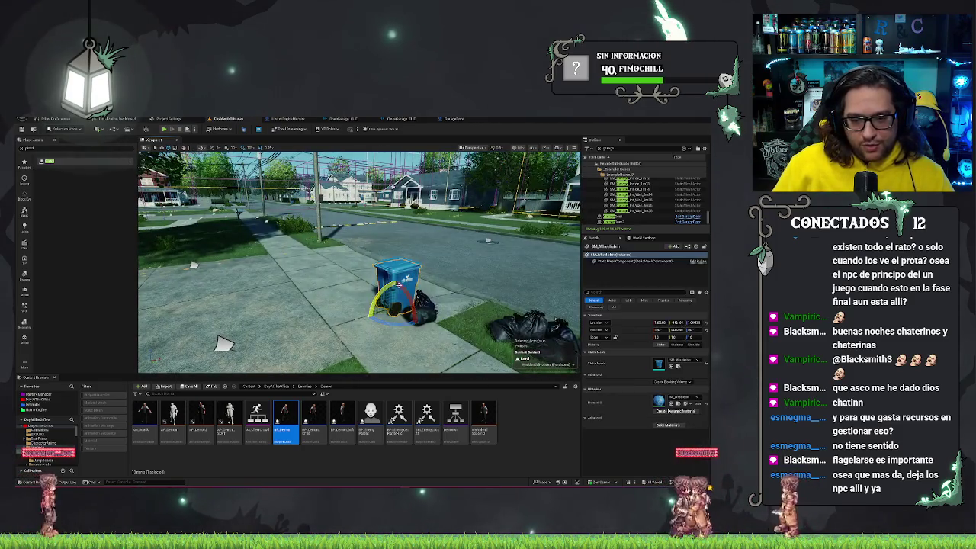
key(w)
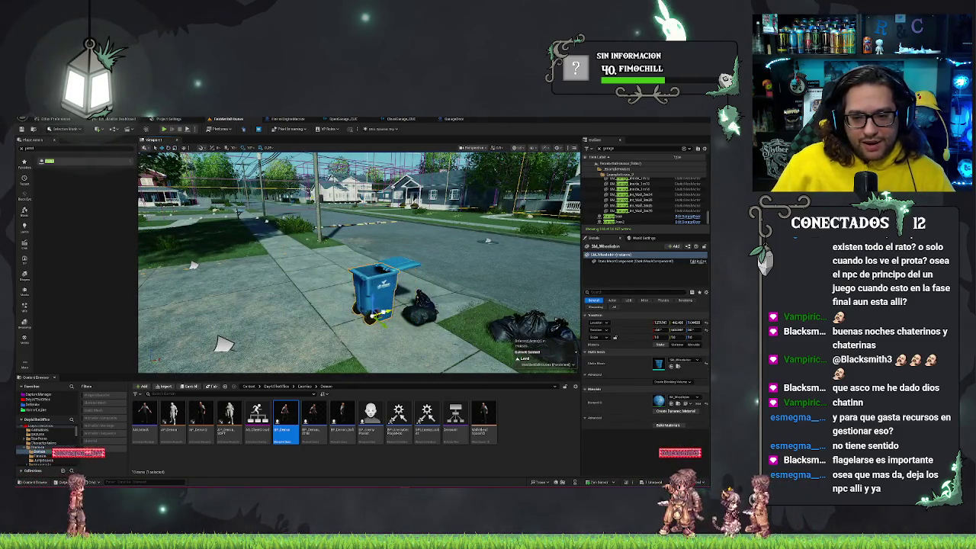
key(ctrl+z)
key(e)
drag(359, 259, 320, 259)
drag(301, 320, 450, 315)
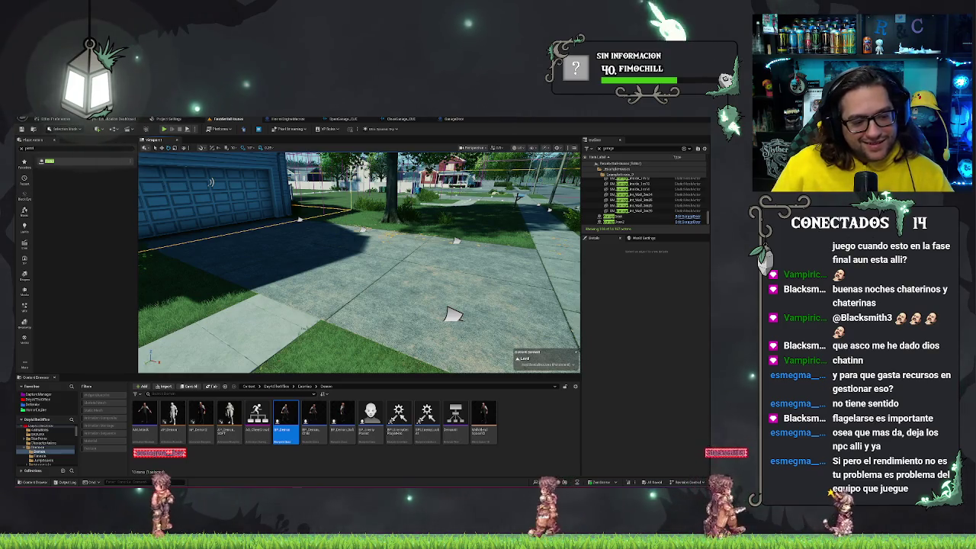
Pull the camera back to frame the house and garage together
mouse_move(331, 250)
mouse_down()
mouse_move(328, 267)
mouse_move(297, 244)
mouse_move(330, 251)
mouse_up()
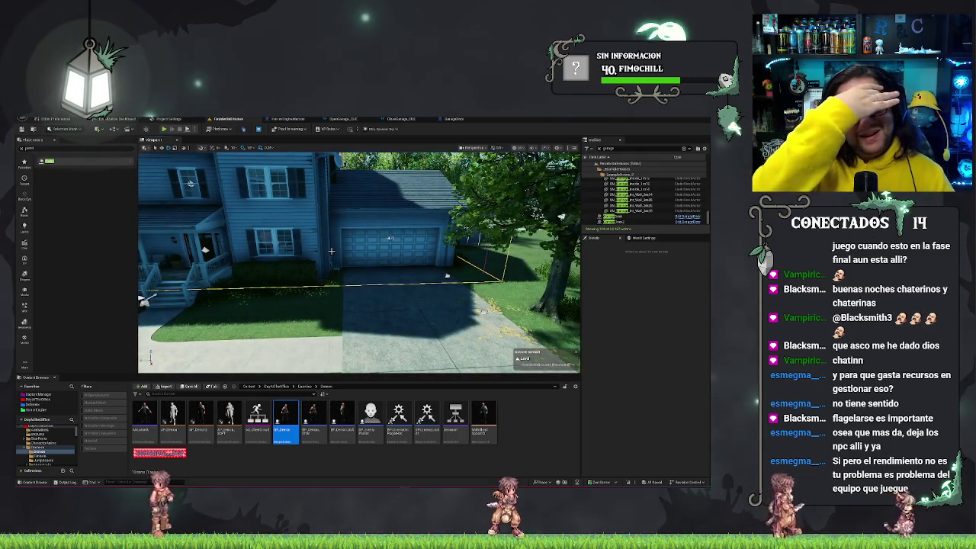
mouse_move(331, 251)
mouse_down()
mouse_move(309, 259)
mouse_move(309, 210)
mouse_move(338, 266)
mouse_up()
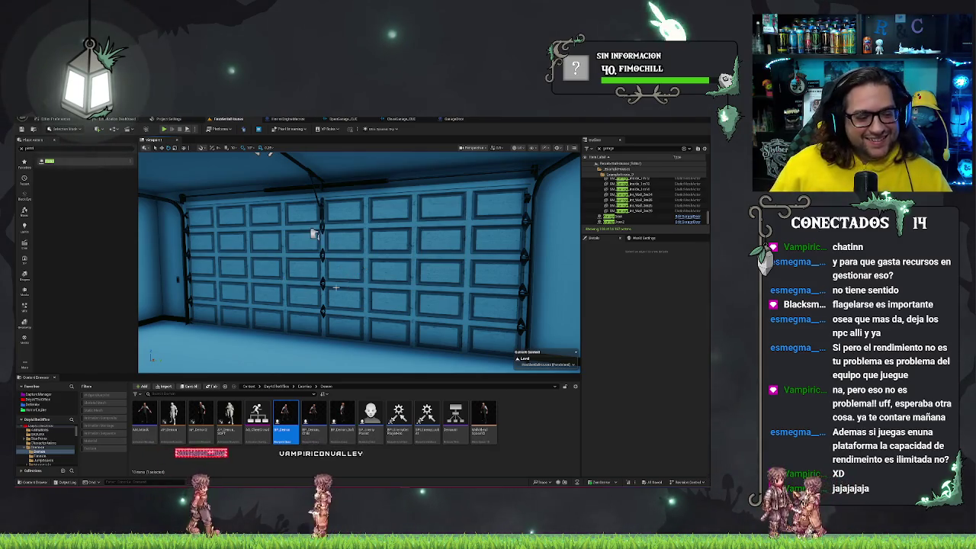
Look around the garage interior facing the door, then fly out to the street and select the lawn grass
drag(312, 233, 228, 233)
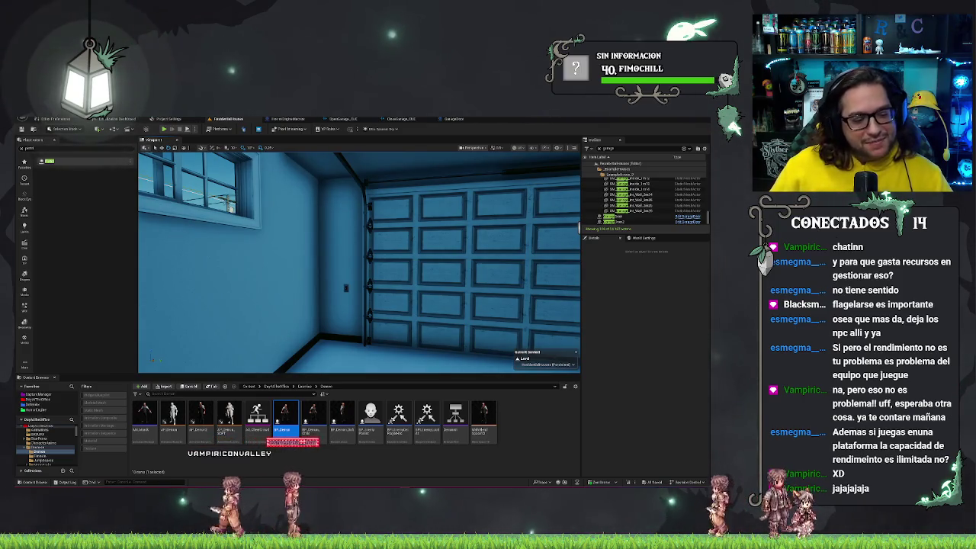
mouse_move(229, 233)
mouse_down()
mouse_move(335, 233)
mouse_move(290, 232)
mouse_up()
mouse_move(355, 217)
mouse_down()
mouse_move(414, 207)
mouse_move(388, 233)
mouse_move(367, 297)
mouse_up()
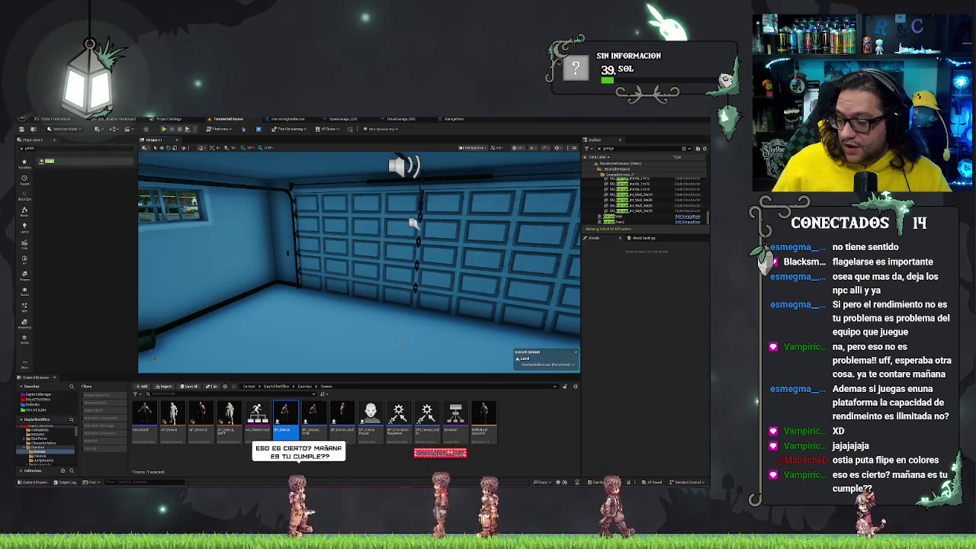
drag(399, 339, 42, 316)
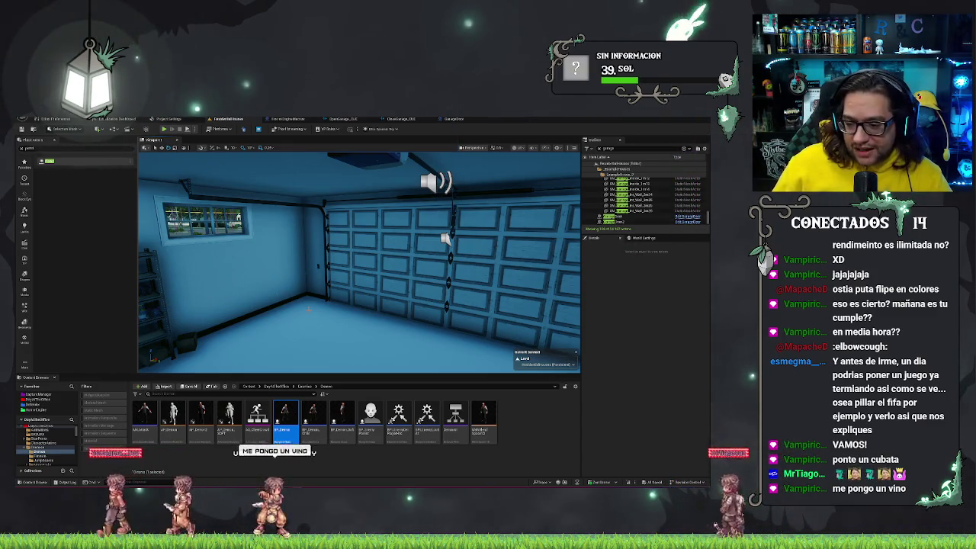
mouse_move(321, 306)
mouse_down()
mouse_move(381, 307)
mouse_move(343, 306)
mouse_move(354, 307)
mouse_up()
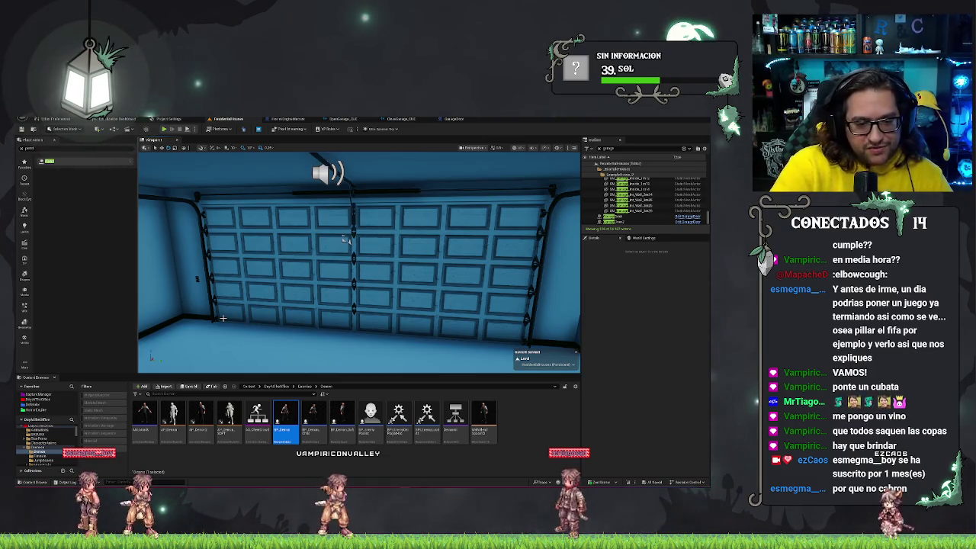
mouse_move(345, 239)
mouse_down()
mouse_move(439, 202)
mouse_move(518, 231)
mouse_move(279, 377)
mouse_up()
right_click(346, 309)
Play-test the ResidentialHouses level in first person, walking up to the football, then stop
key(Escape)
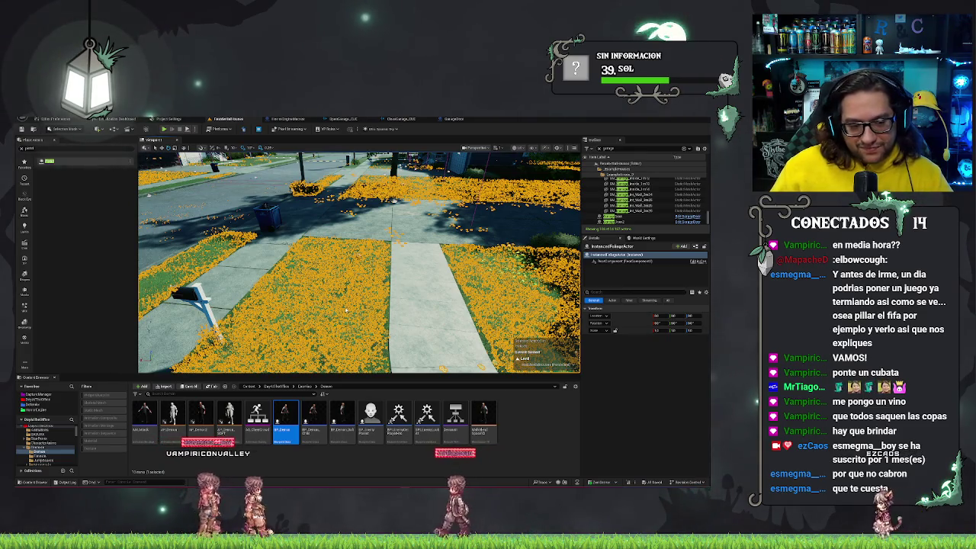
key(alt+p)
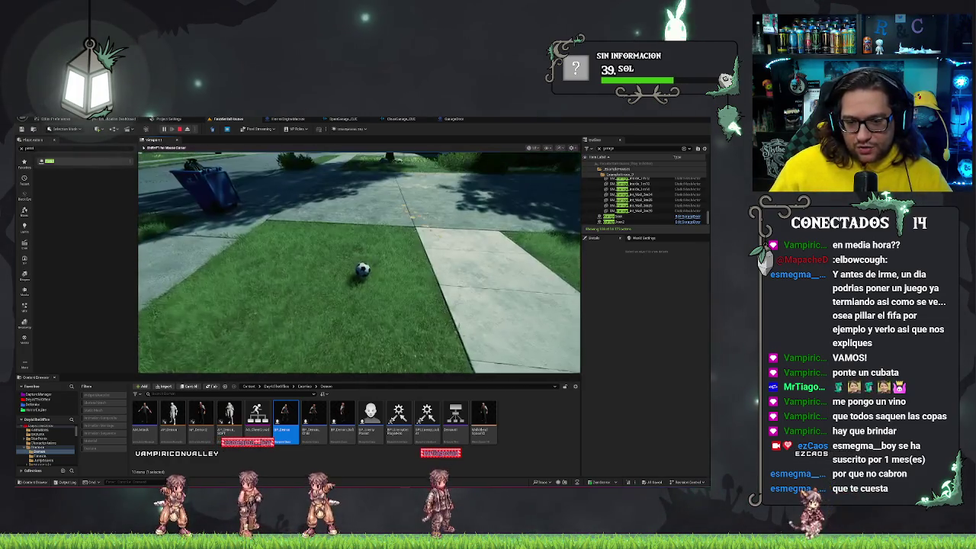
key(w)
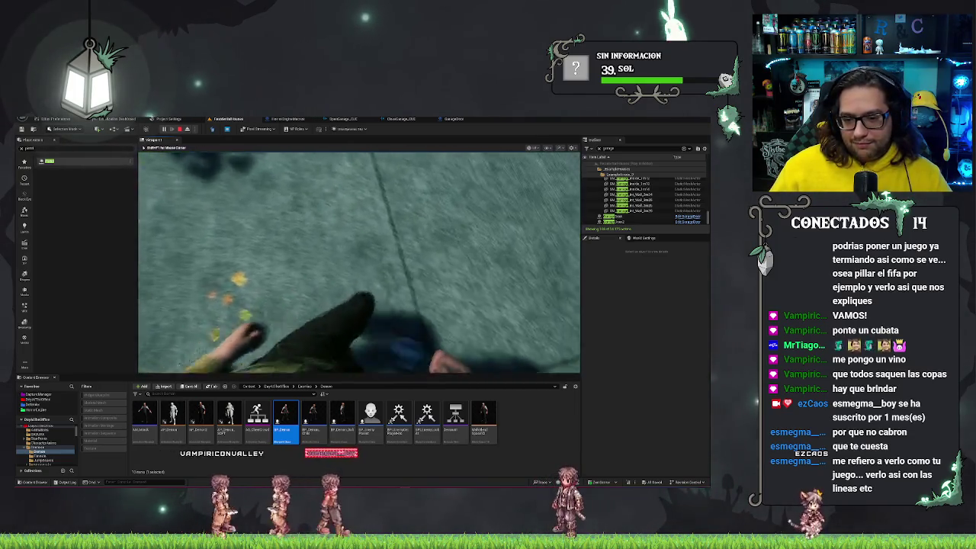
key(w)
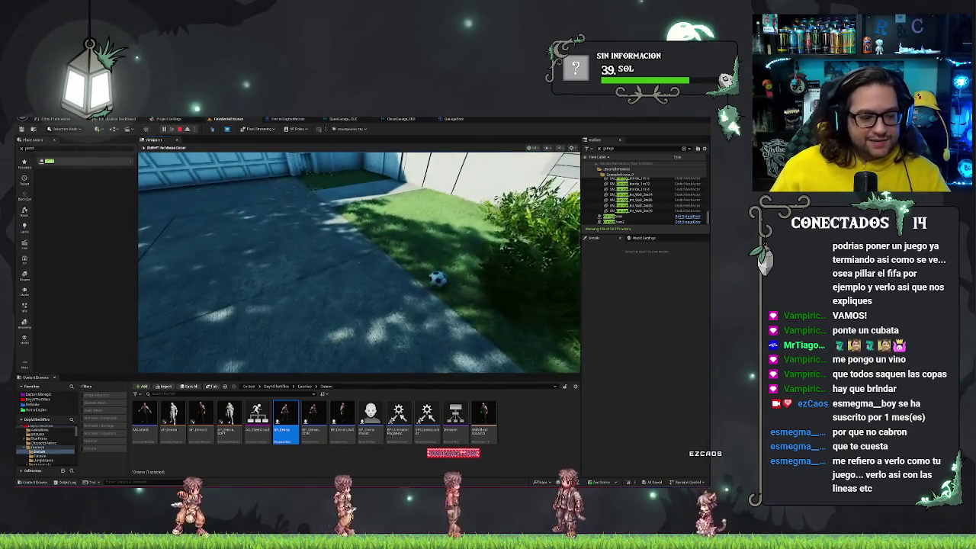
key(Escape)
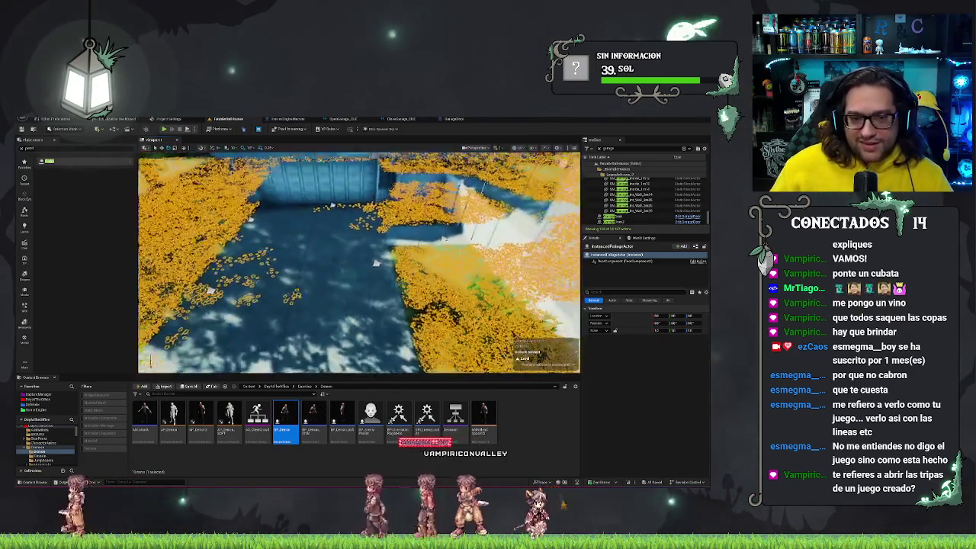
Fly the viewport camera down the street and back until the house's garage door is visible
key(Escape)
key(w)
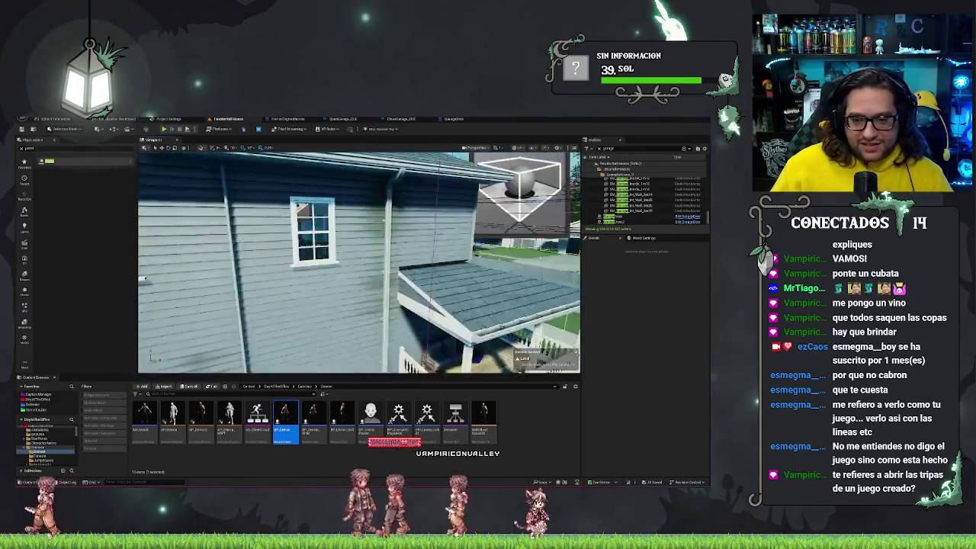
key(w)
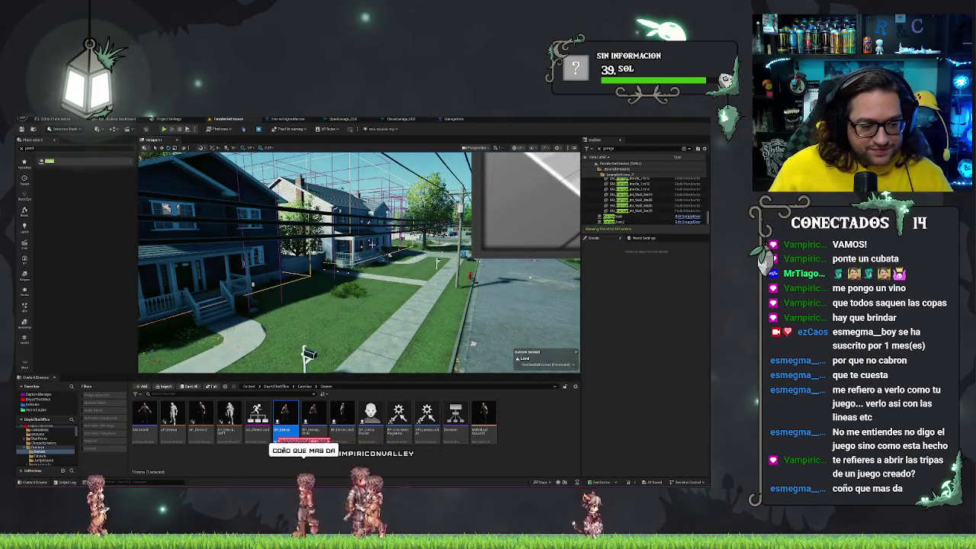
key(w)
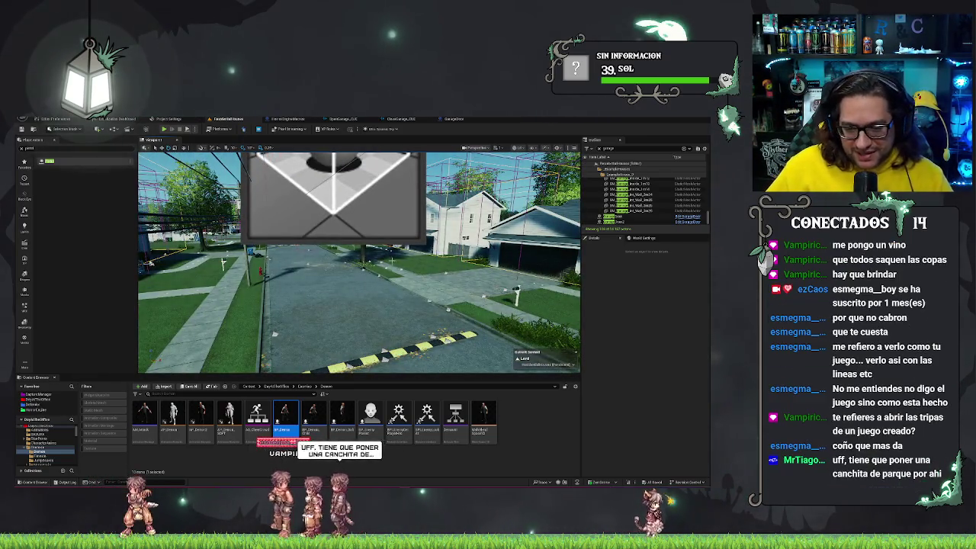
key(w)
key(w)
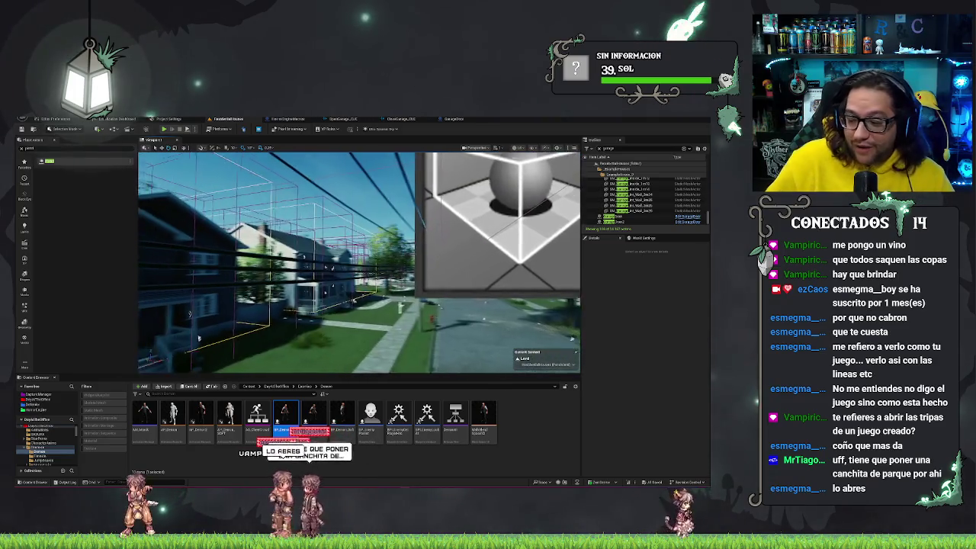
key(w)
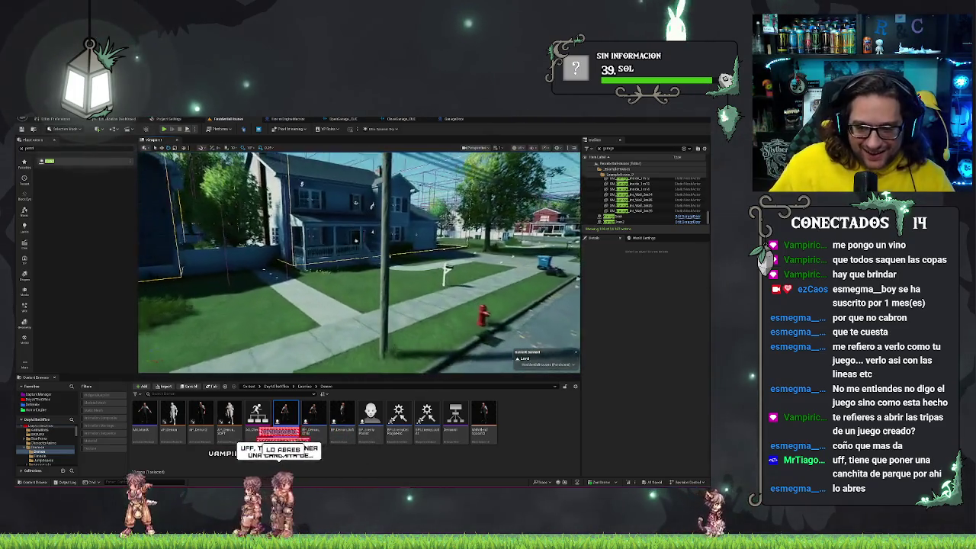
key(w)
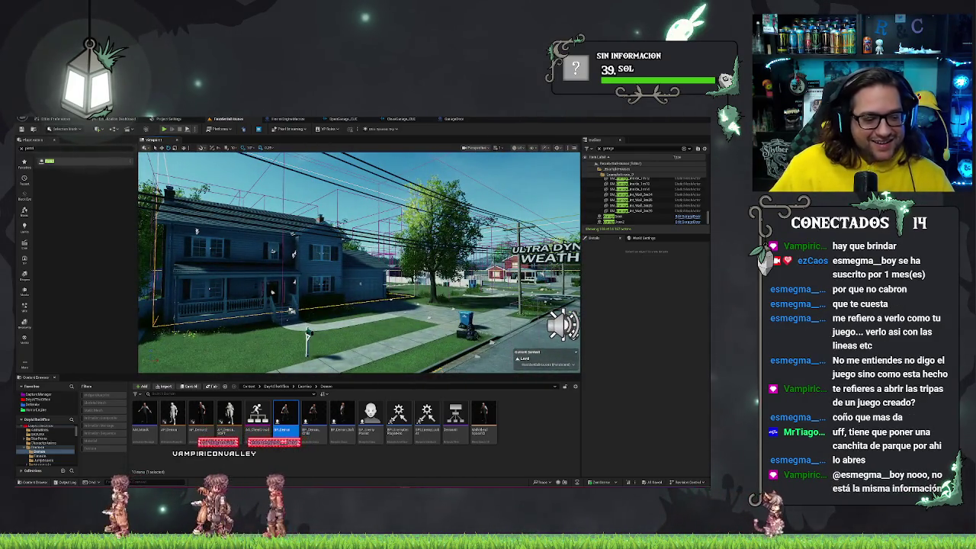
key(w)
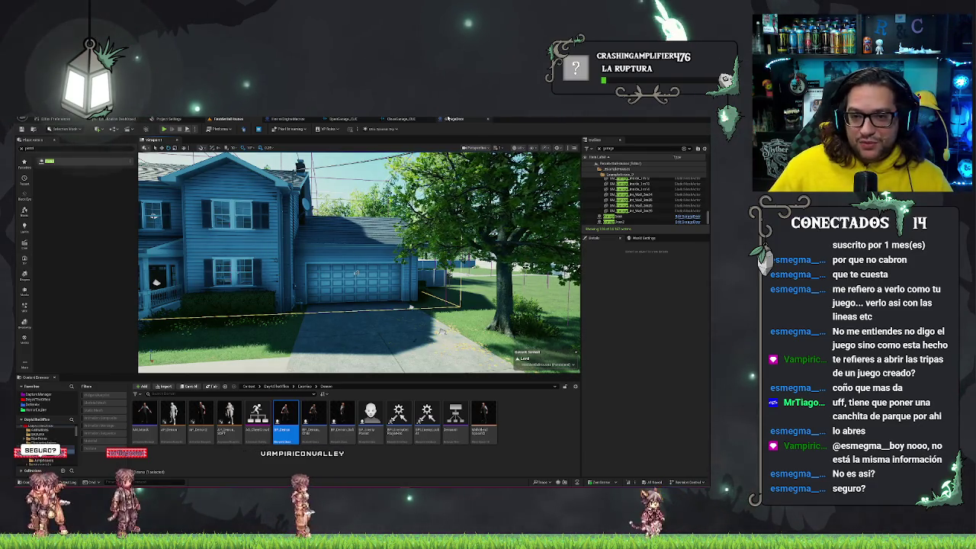
scroll(415, 263, up, 3)
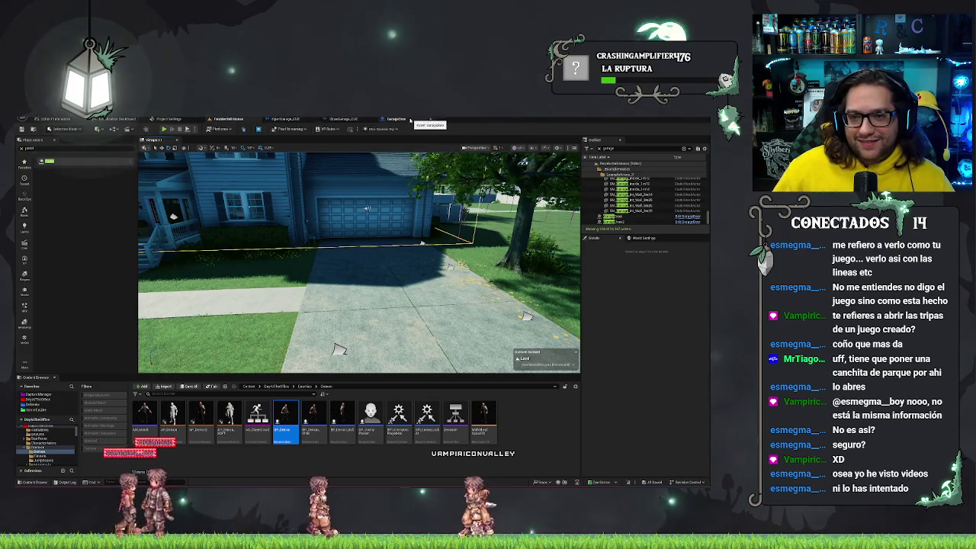
Switch to the GarageDoor blueprint's Event Graph and pan to the nodes on the right
click(404, 119)
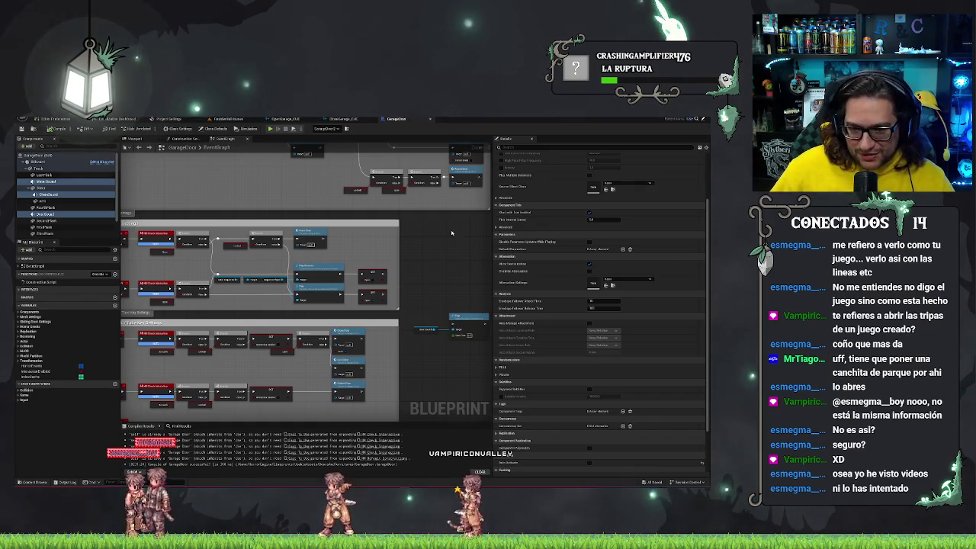
drag(438, 268, 378, 257)
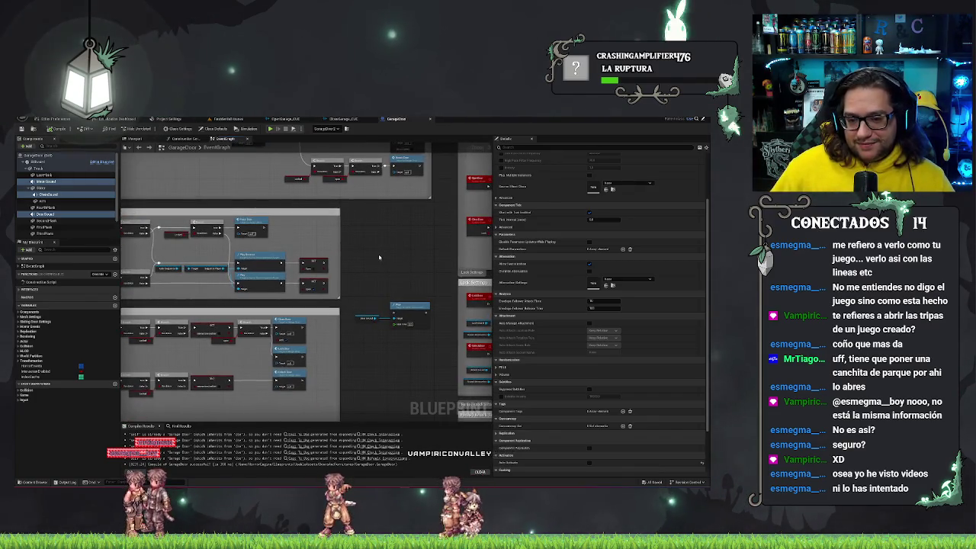
scroll(379, 257, up, 2)
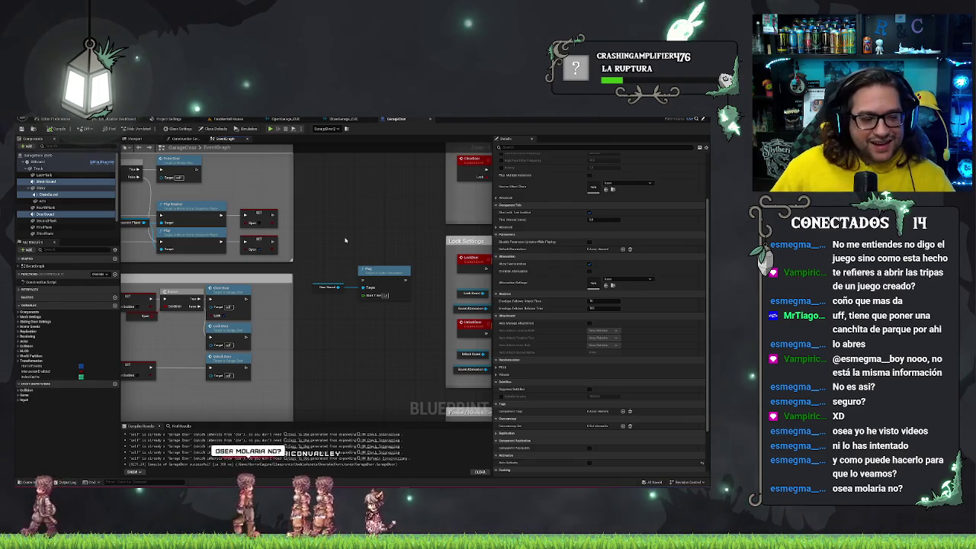
Move the Door Sound and Play nodes up beside the open/close event logic
drag(344, 241, 321, 305)
drag(383, 278, 365, 207)
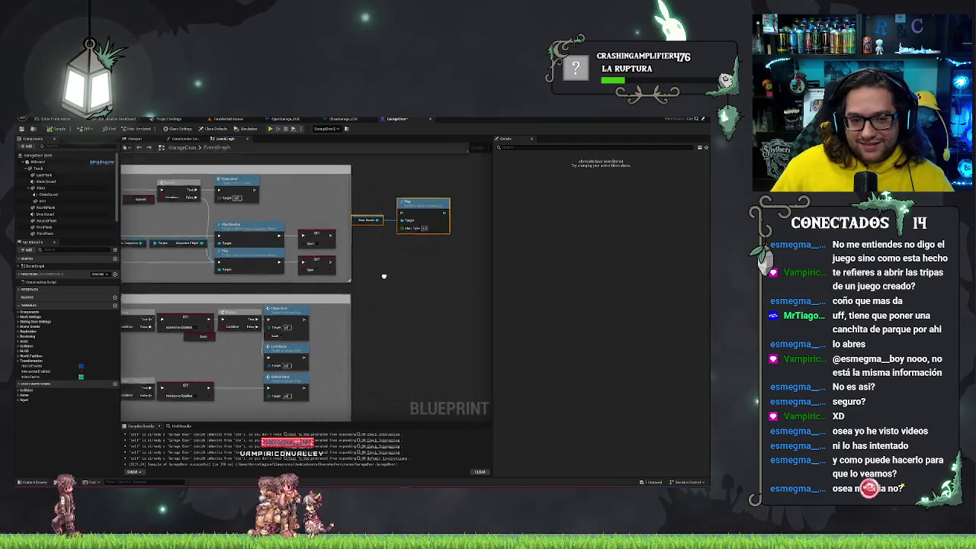
scroll(384, 276, up, 2)
scroll(286, 244, down, 2)
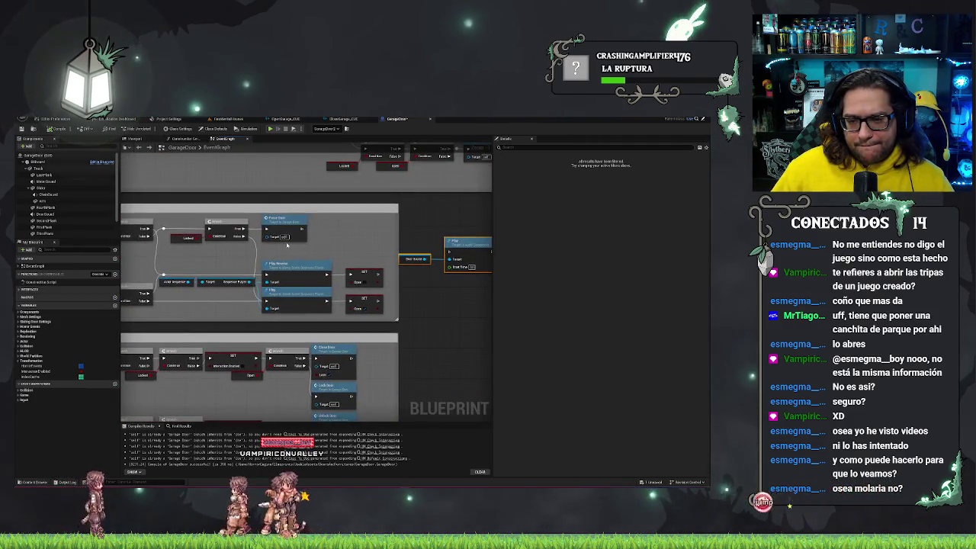
drag(341, 245, 463, 245)
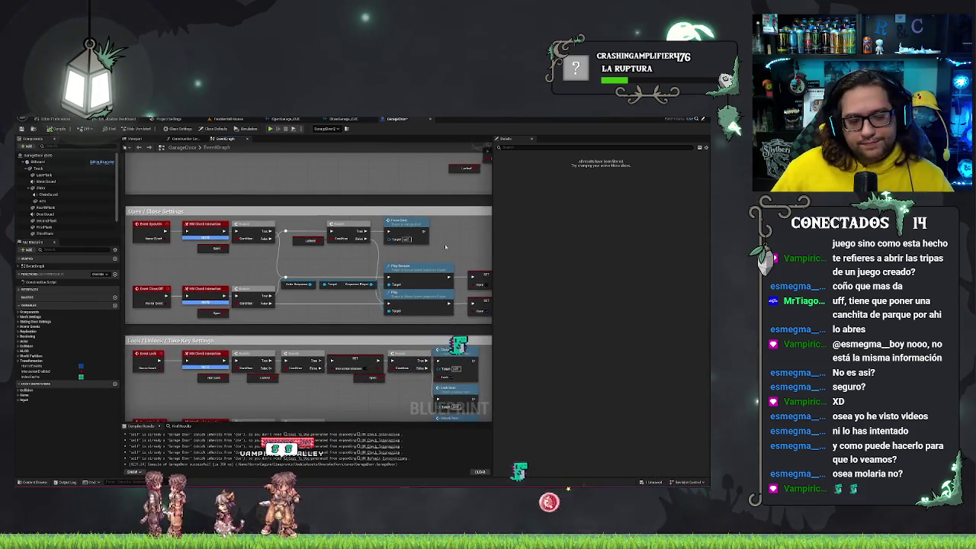
mouse_move(443, 246)
mouse_down()
mouse_move(311, 243)
mouse_move(359, 259)
mouse_move(357, 268)
mouse_move(387, 268)
mouse_up()
Add a Print String after the SET node, plus a second copy printing 'Closing'
text(pri)
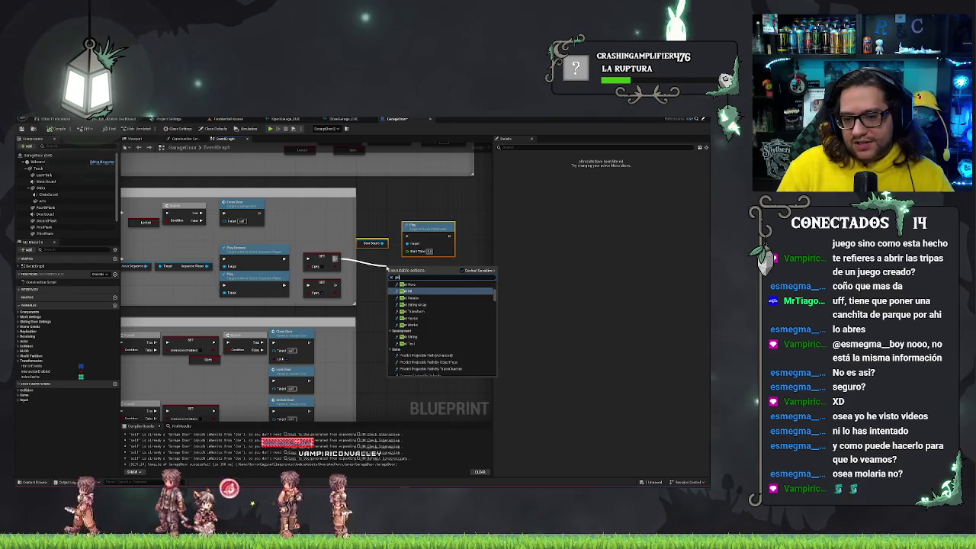
text(nt)
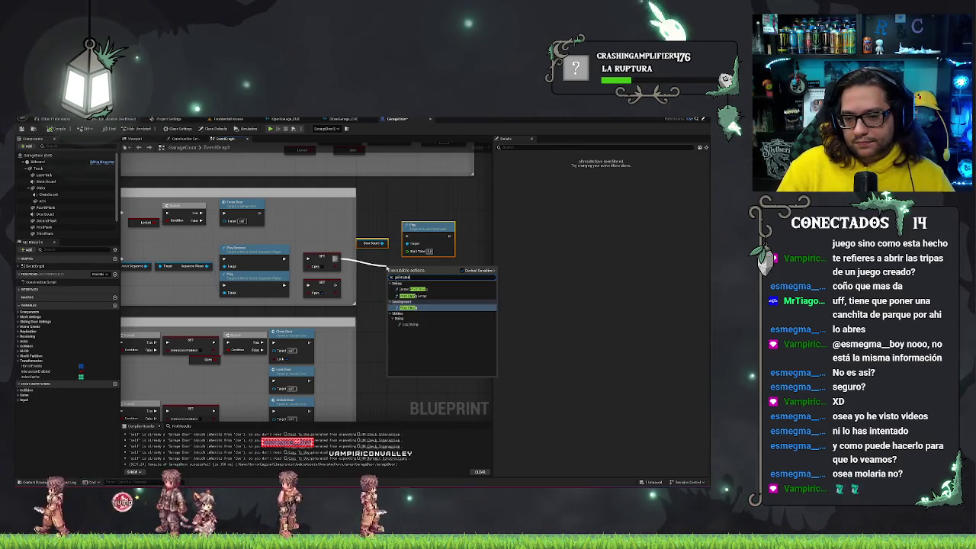
key(Return)
drag(396, 274, 373, 260)
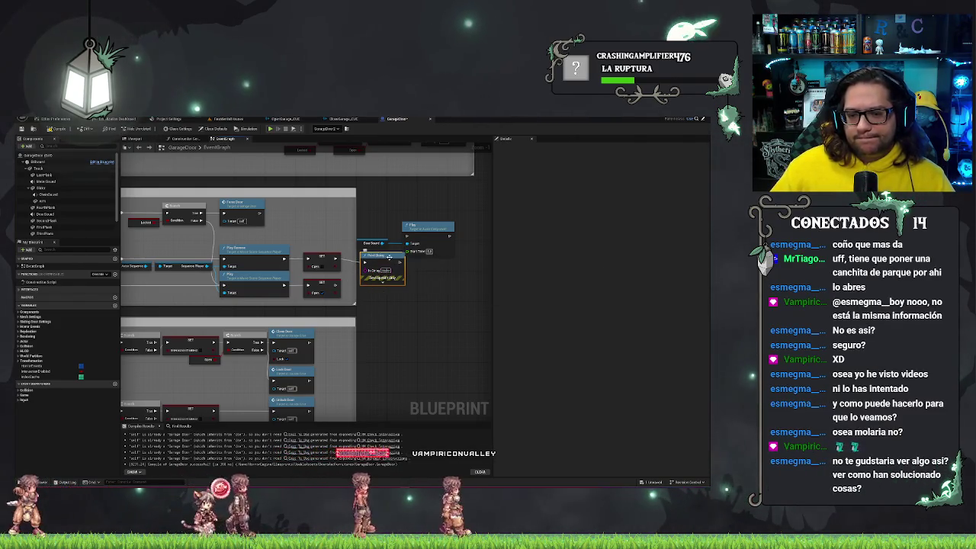
key(ctrl+v)
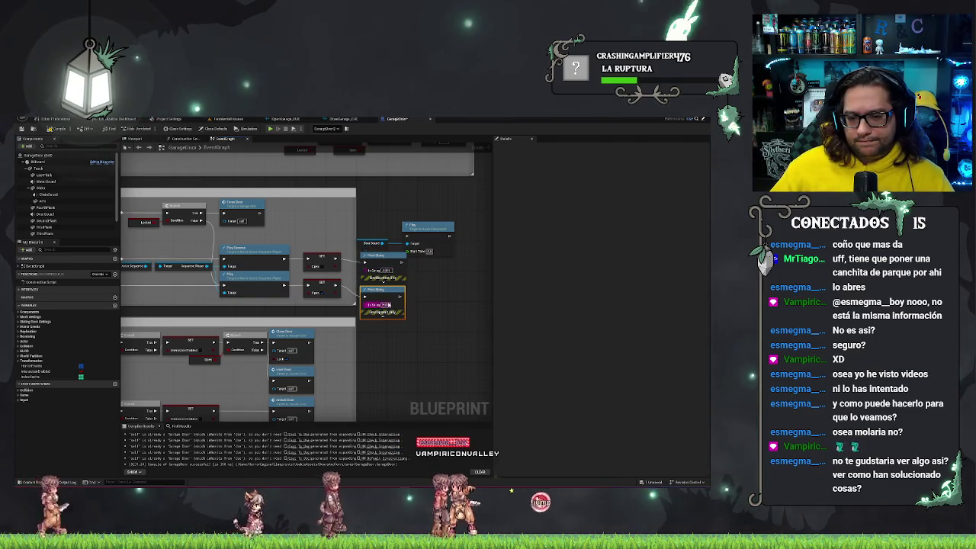
text(Closing)
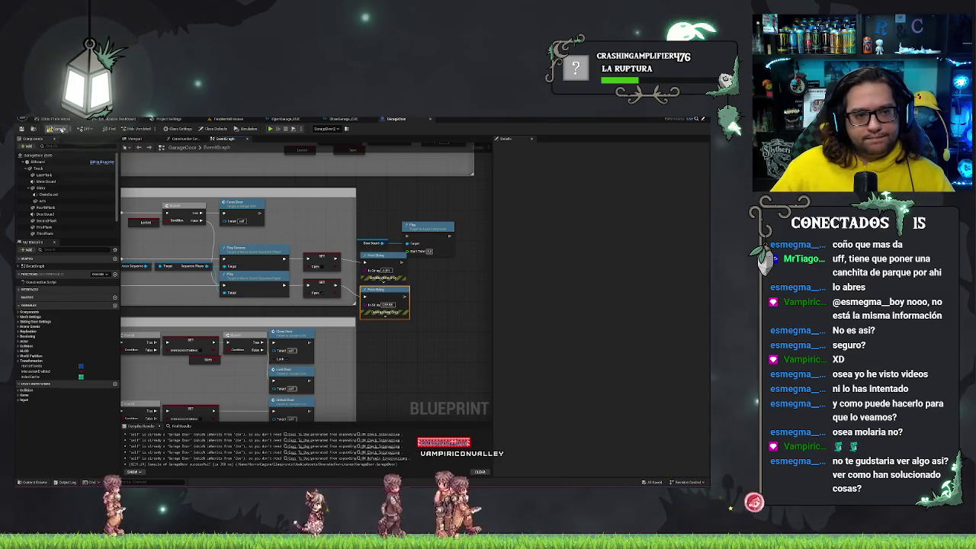
drag(377, 201, 353, 224)
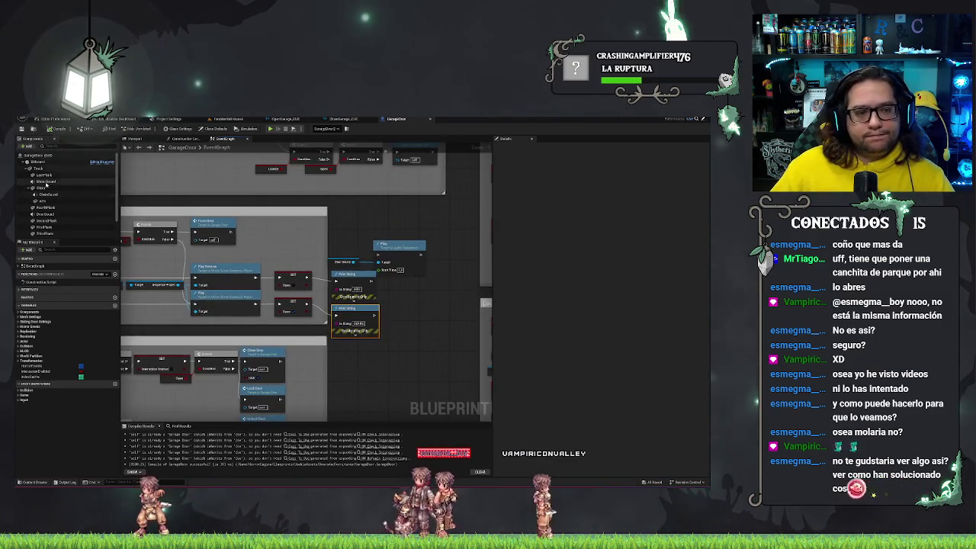
Drop getters for Motor Sound, Door Sound and Boot Sound into the graph beside the Play node
click(46, 194)
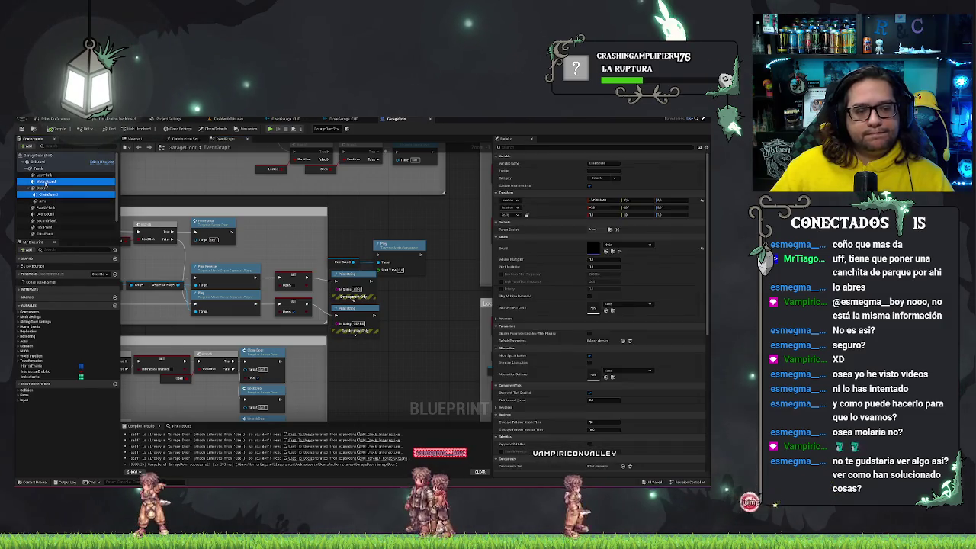
ctrl+click(46, 181)
ctrl+click(47, 215)
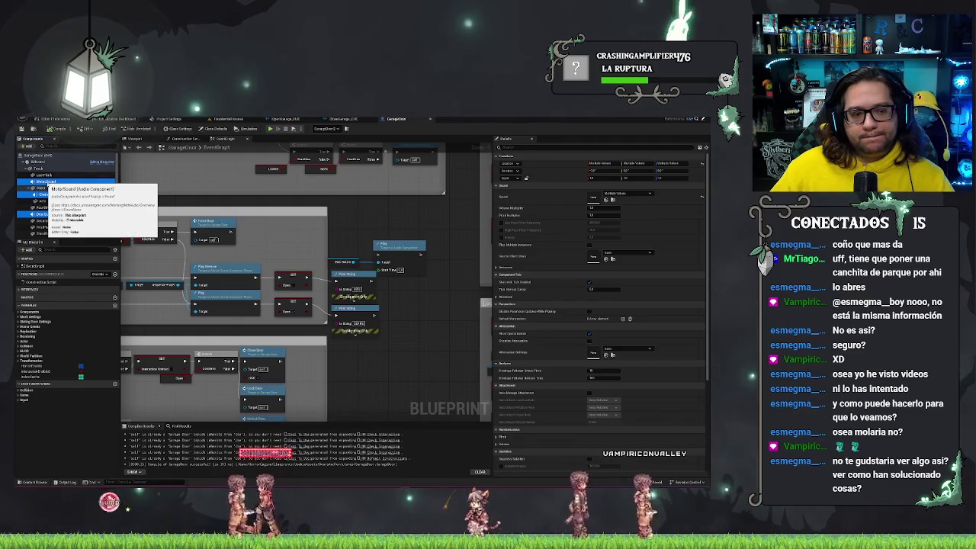
mouse_move(51, 195)
mouse_down()
mouse_move(191, 203)
mouse_move(358, 244)
mouse_move(344, 244)
mouse_move(373, 259)
mouse_up()
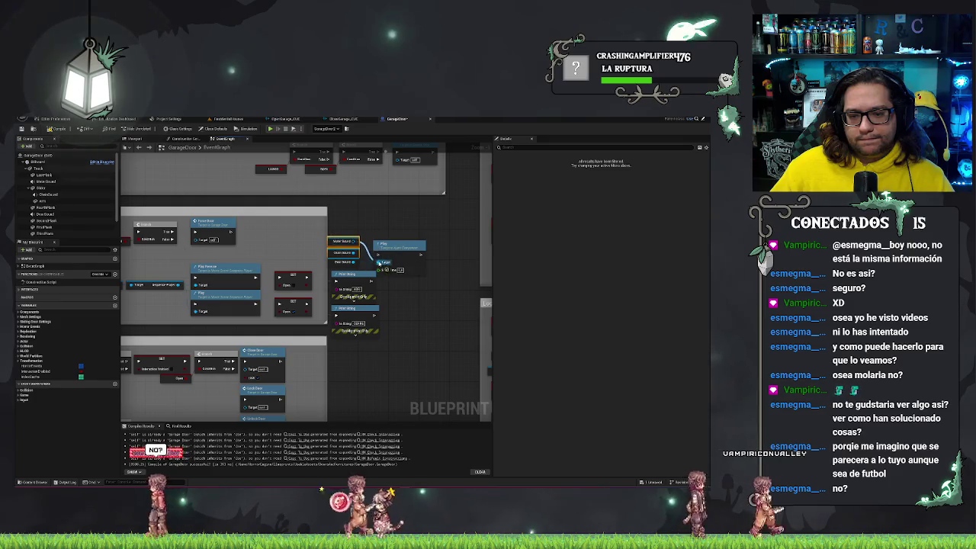
Wire the Motor, Door and Boot Sound getters into the Play node's Target pin and tidy them
click(347, 240)
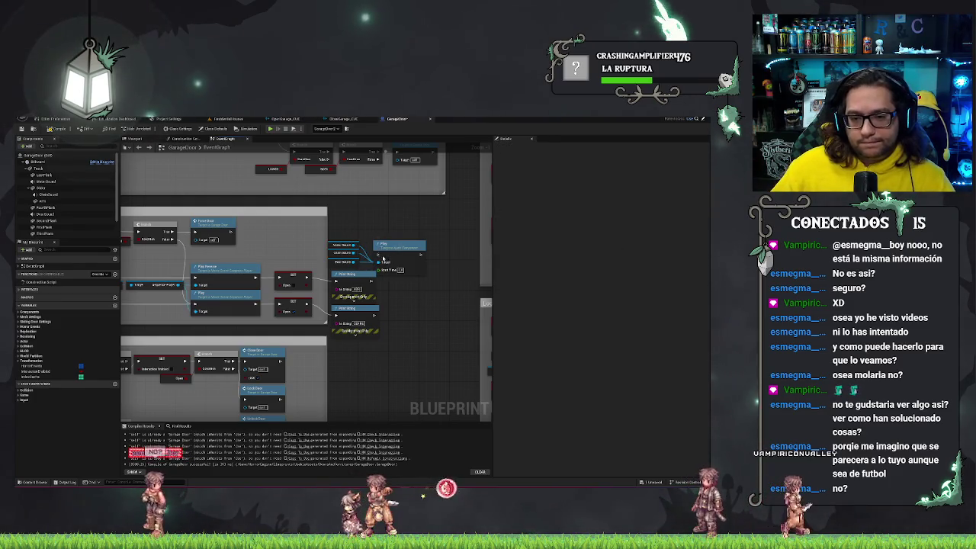
mouse_move(341, 225)
mouse_down()
mouse_move(375, 263)
mouse_move(376, 247)
mouse_up()
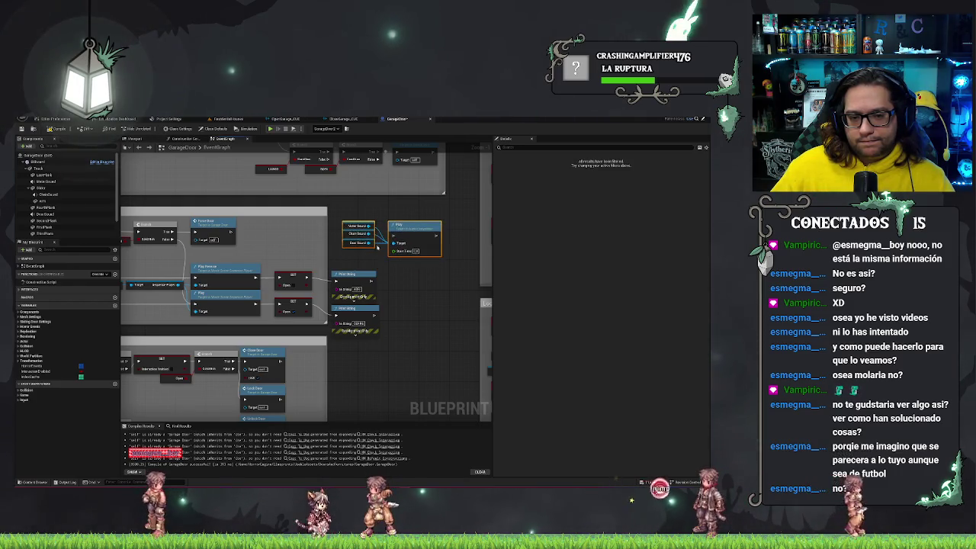
drag(172, 315, 340, 300)
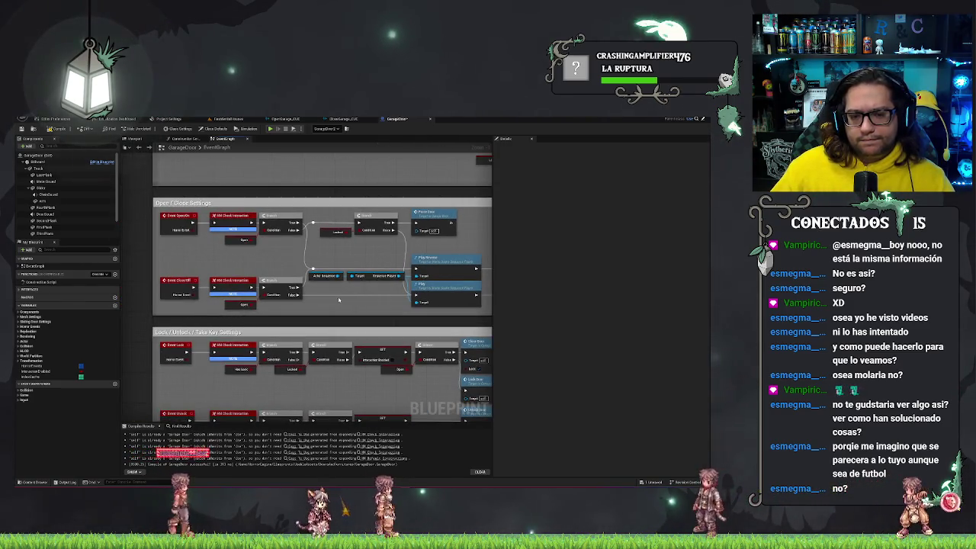
drag(338, 300, 168, 294)
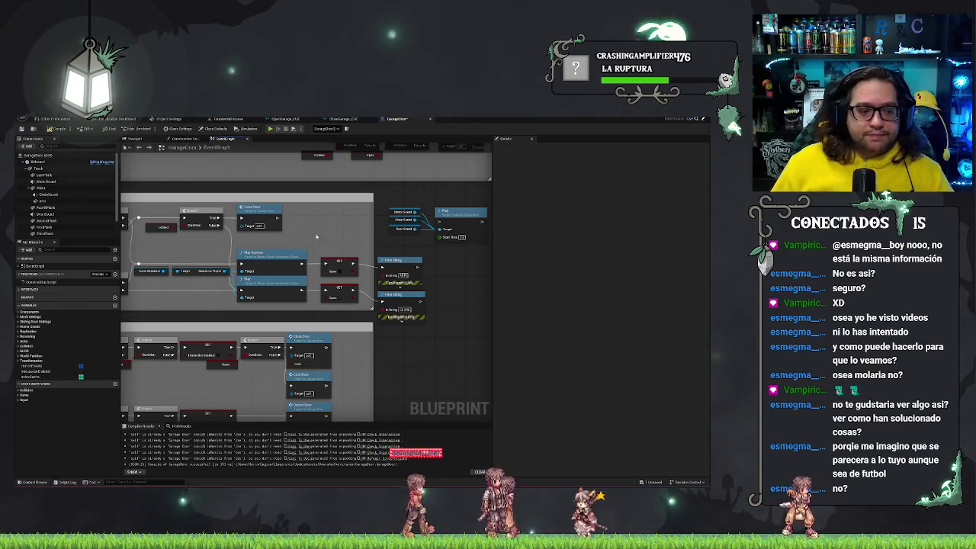
click(403, 243)
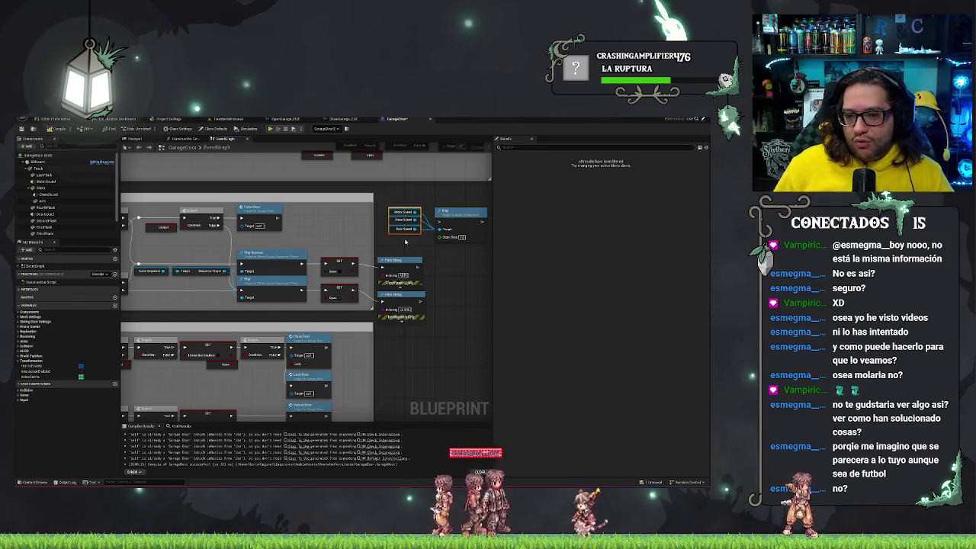
drag(408, 228, 409, 228)
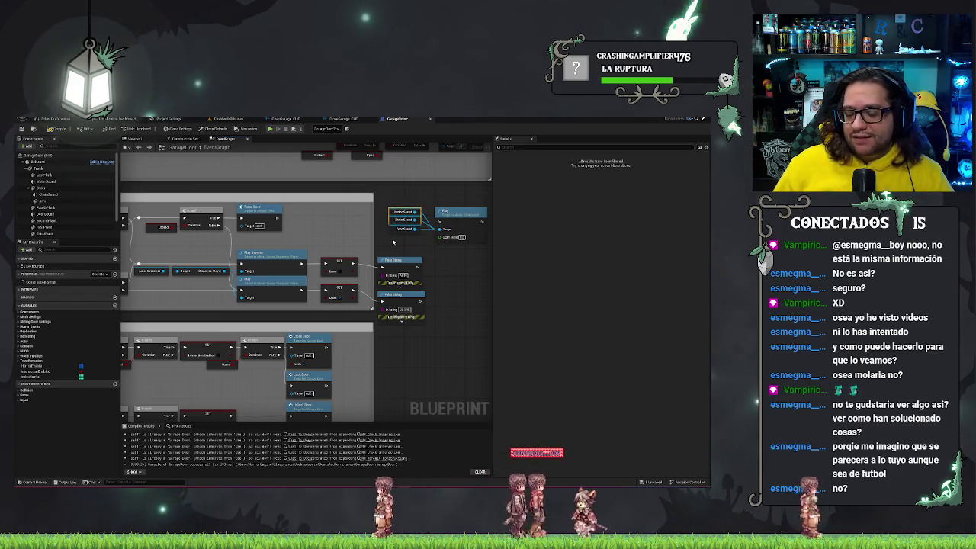
click(394, 230)
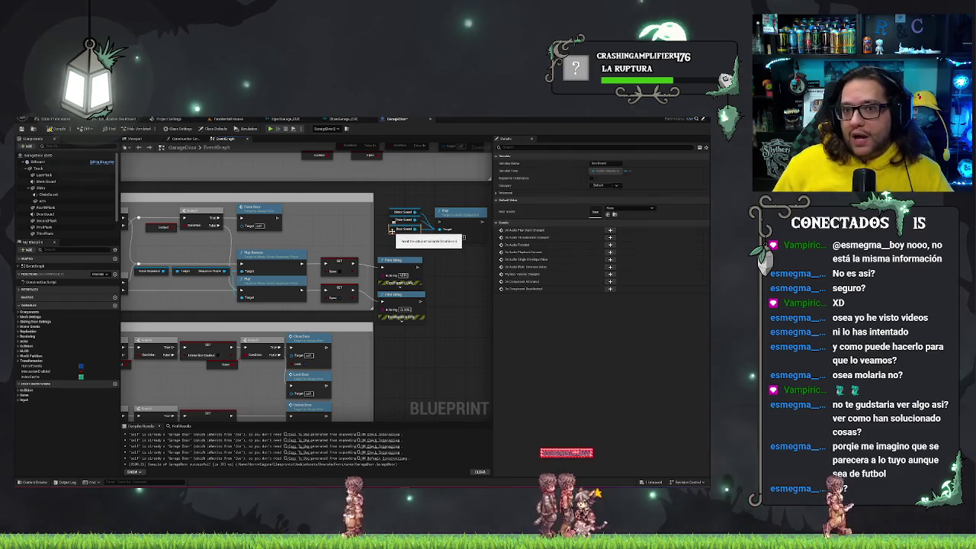
click(442, 261)
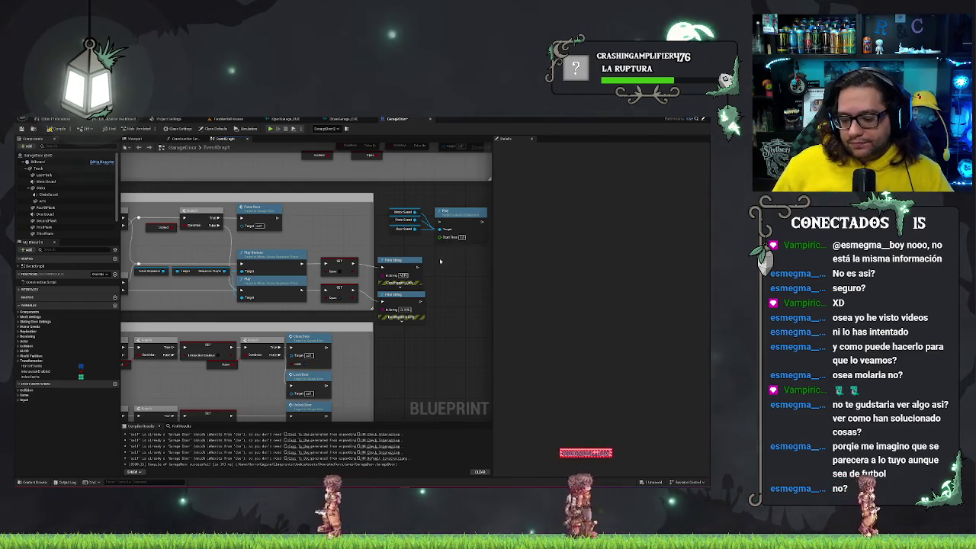
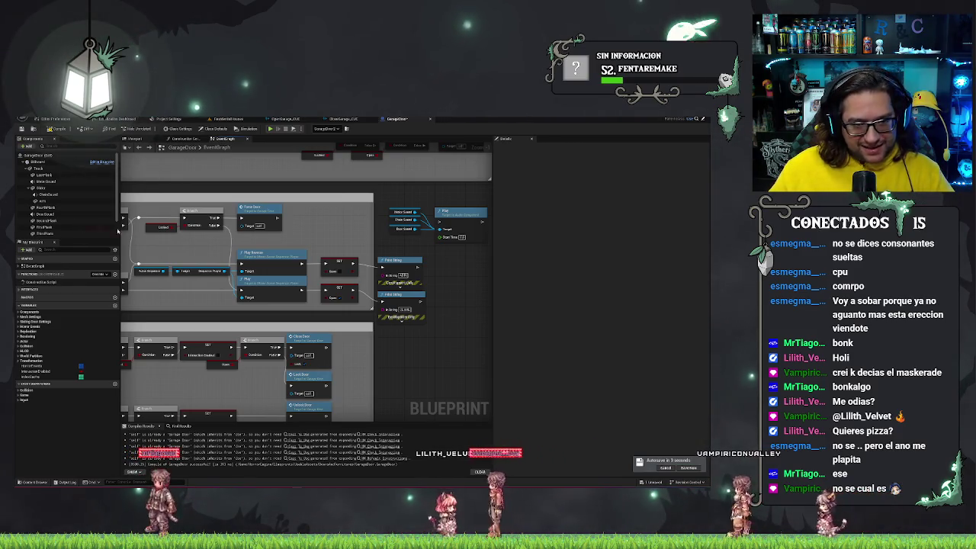
Bring the YouTube browser window to the front and maximize it
key(alt+Tab)
double_click(267, 196)
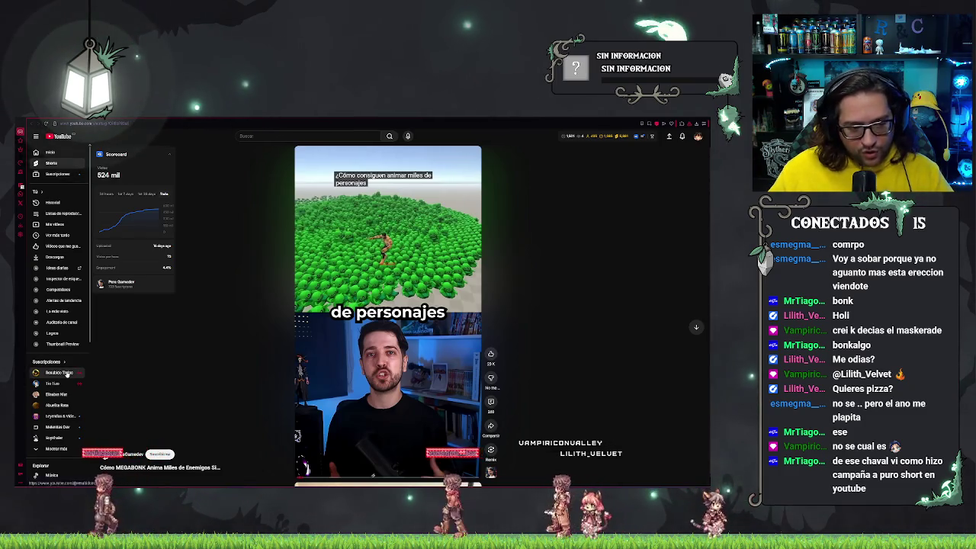
Adjust the page zoom, play and pause the Megabonk Short, then return to Unreal
mouse_move(358, 239)
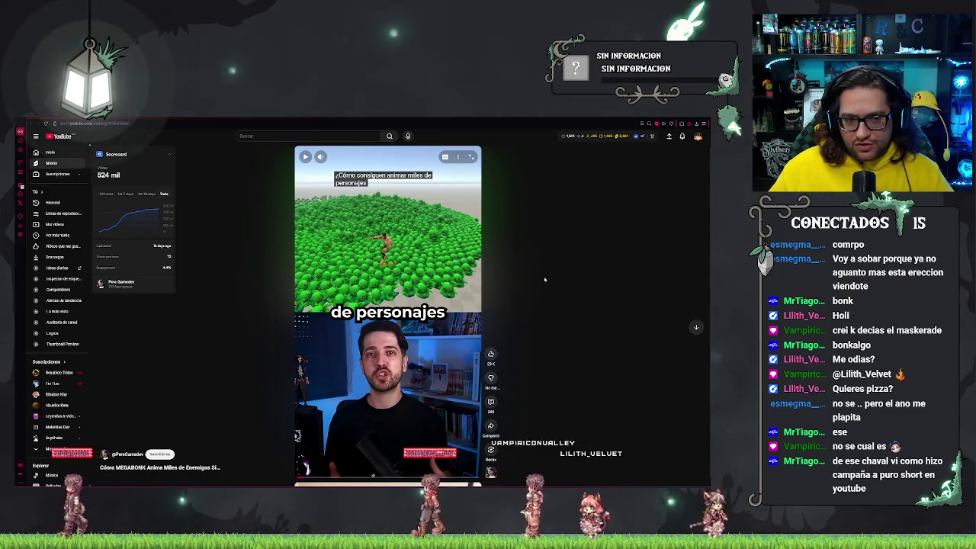
key(ctrl+minus)
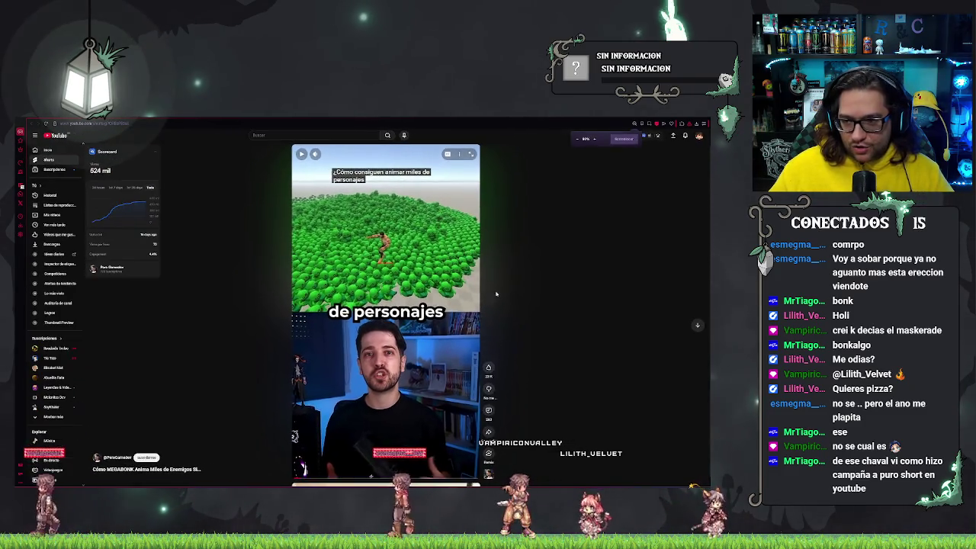
key(ctrl+plus)
click(389, 281)
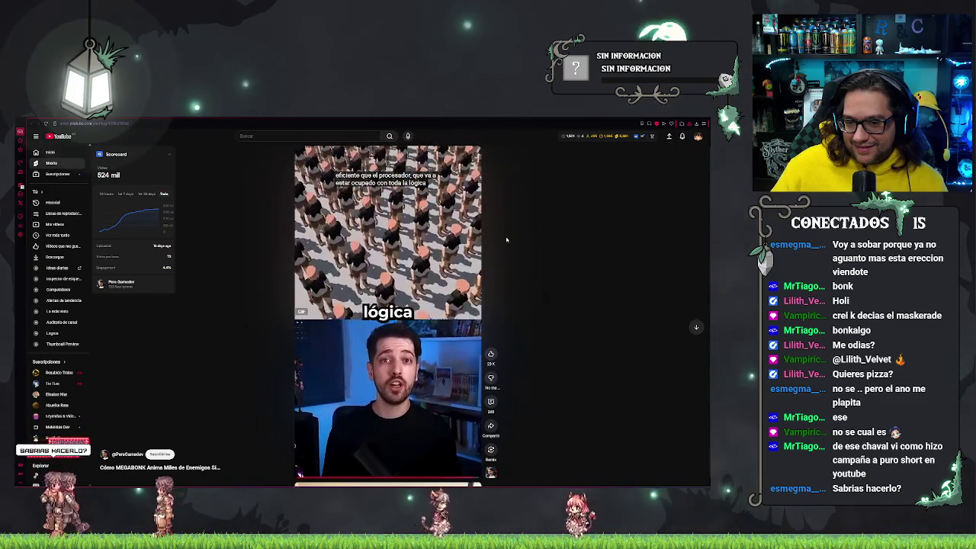
click(455, 234)
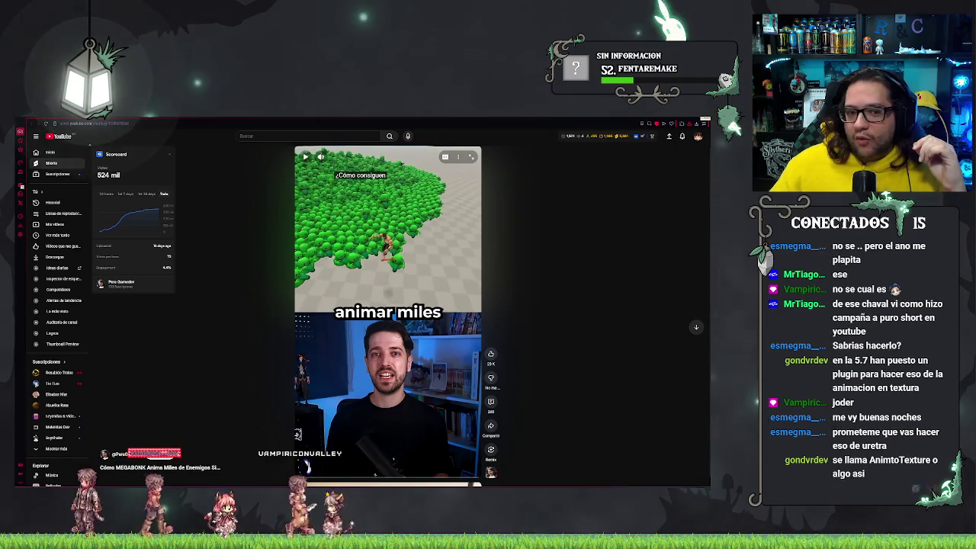
key(alt+Tab)
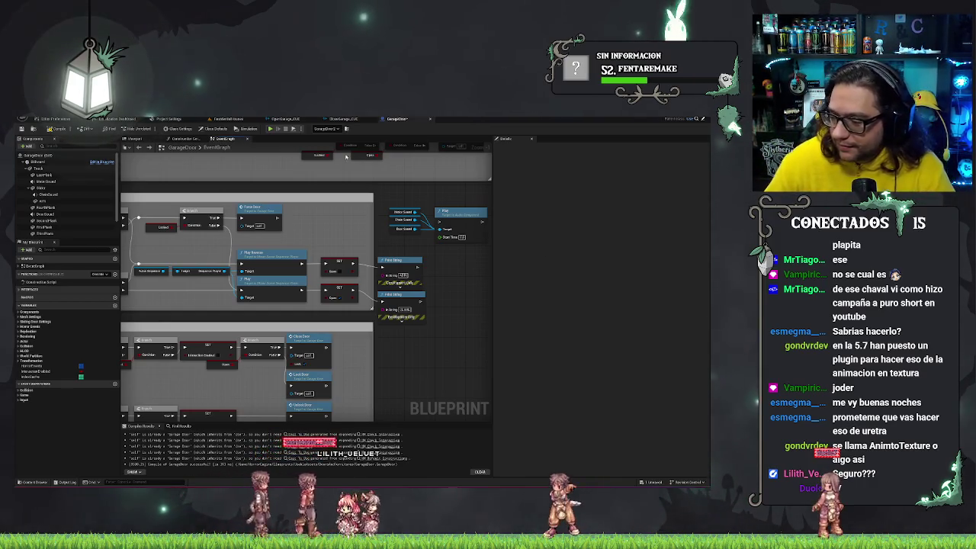
Switch from the GarageDoor event graph to the house's level viewport
drag(405, 338, 325, 305)
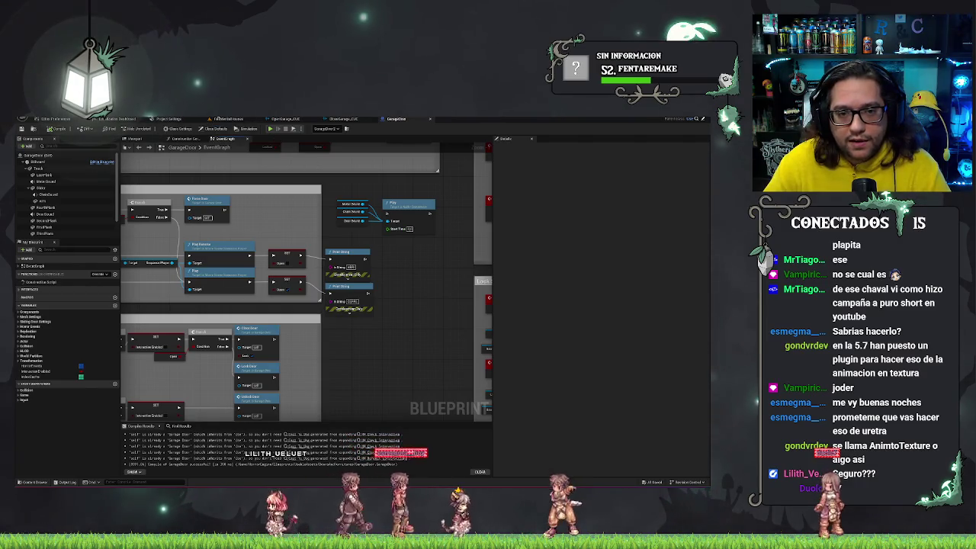
click(227, 118)
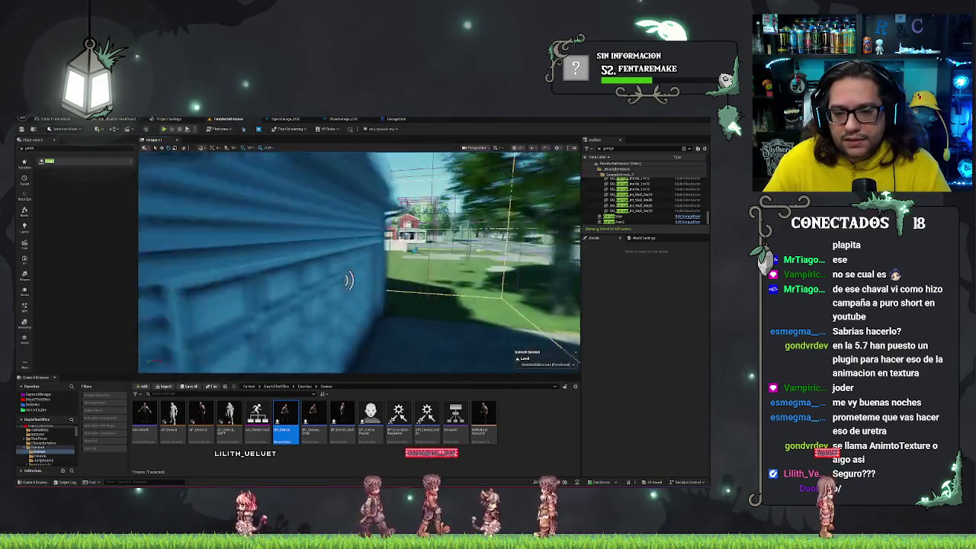
right_click(369, 295)
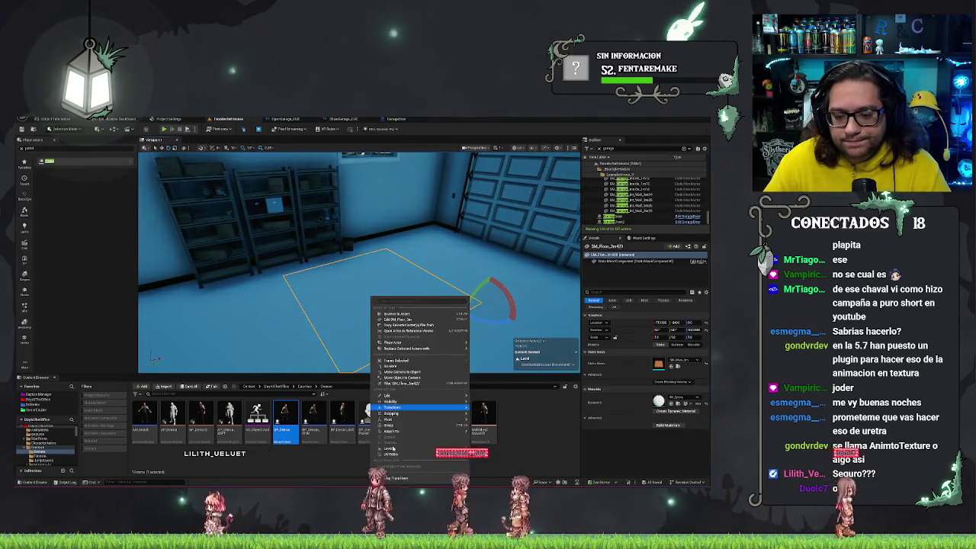
click(388, 483)
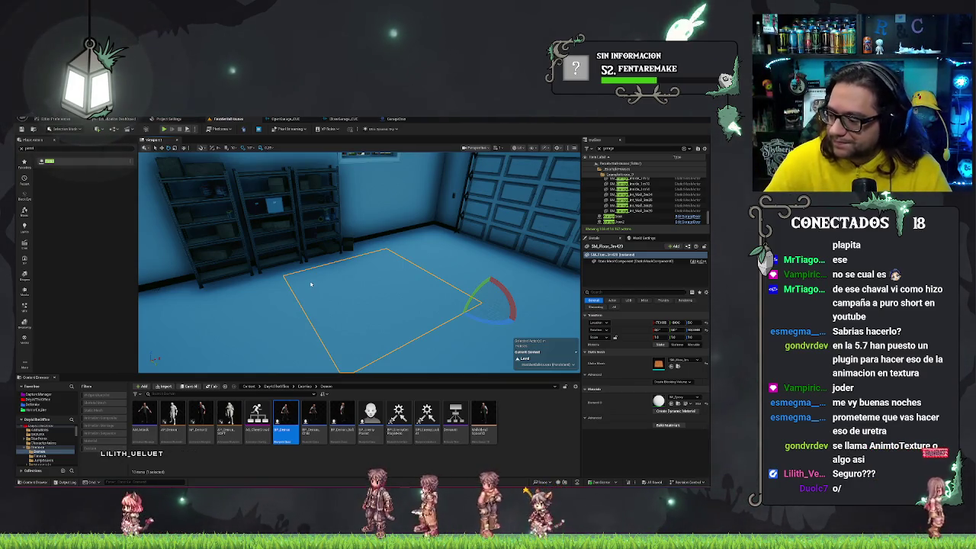
Playtest the level, close the garage door with the wall switch, stop, and select the switch
key(alt+p)
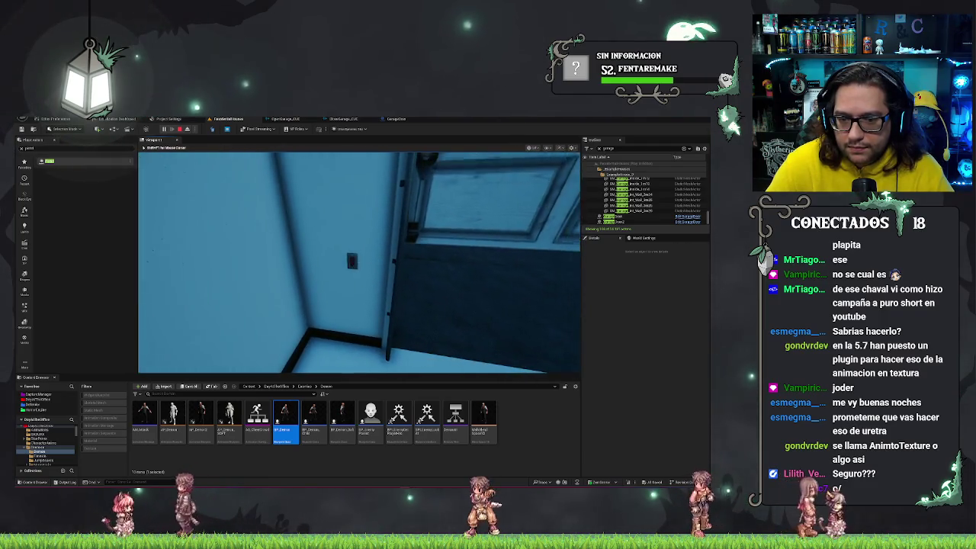
key(e)
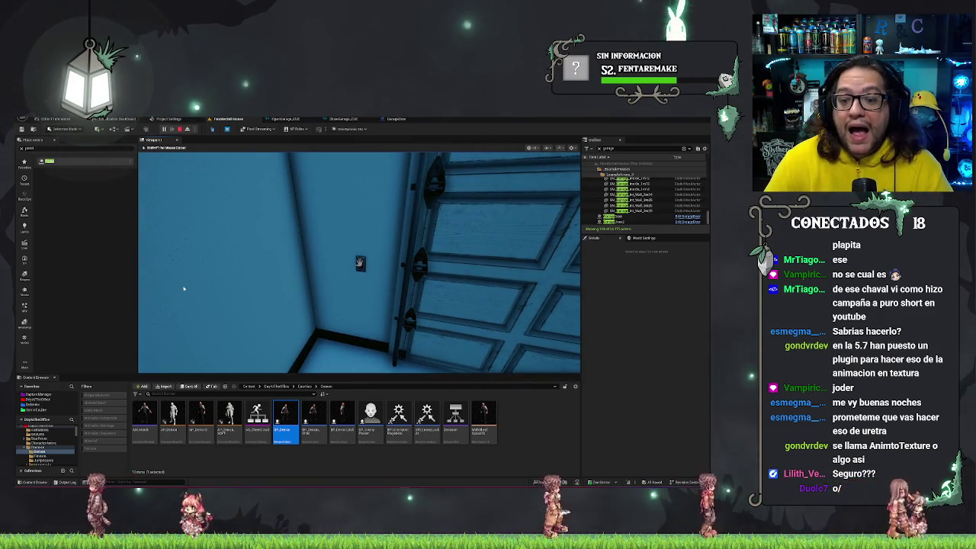
key(Escape)
click(363, 259)
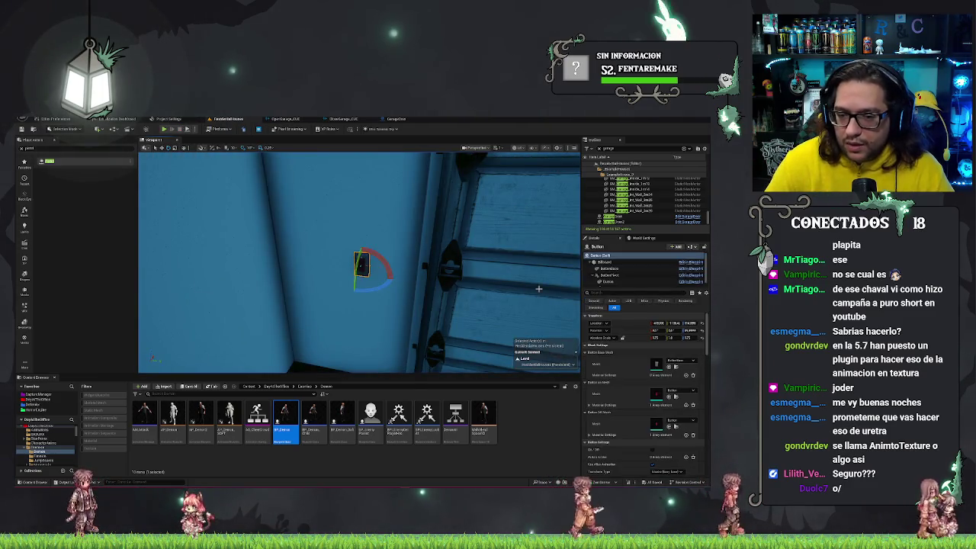
Scroll through the wall switch's Details panel, then save the garage map
scroll(627, 381, down, 3)
scroll(628, 381, down, 3)
scroll(629, 381, down, 10)
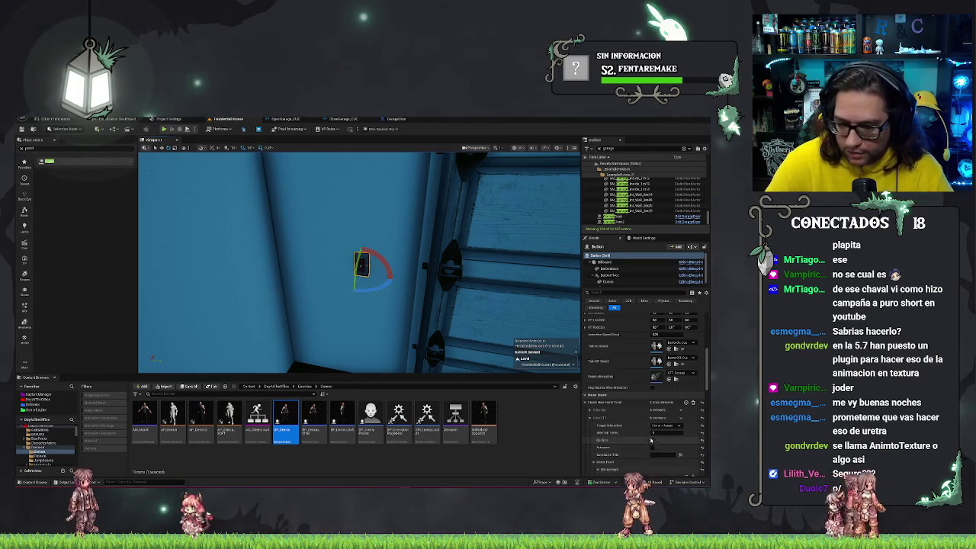
scroll(646, 405, down, 3)
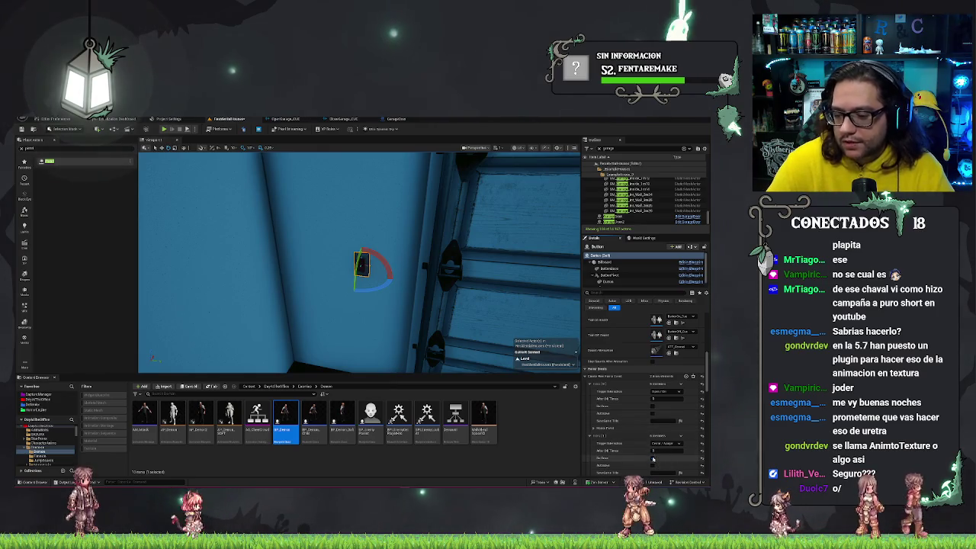
key(ctrl+s)
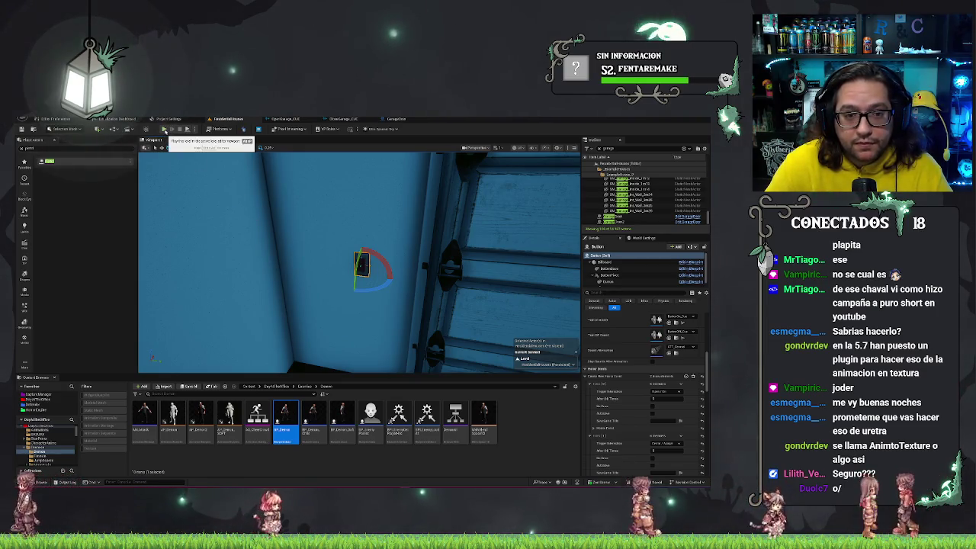
Play from the garage floor, raise and lower the door with the switch, then reopen GarageDoor
right_click(366, 149)
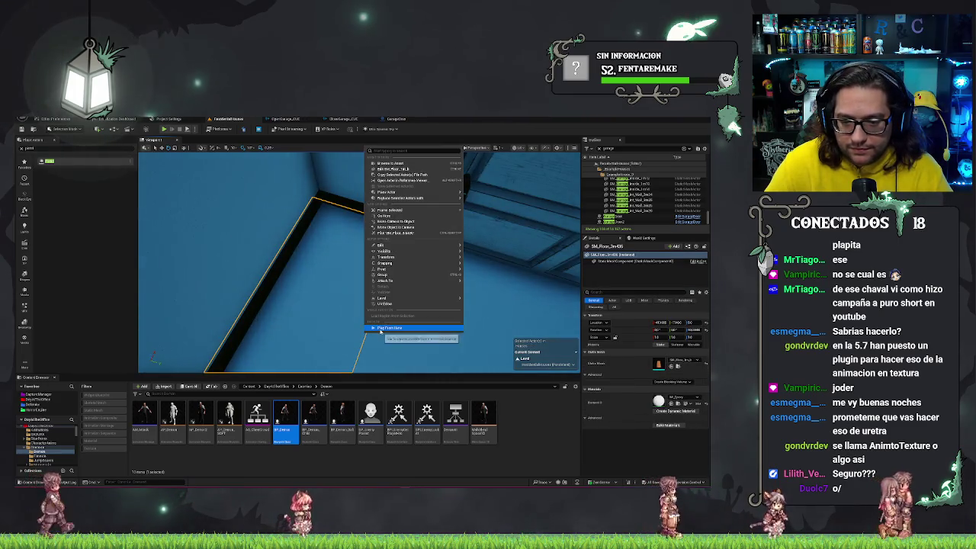
click(381, 328)
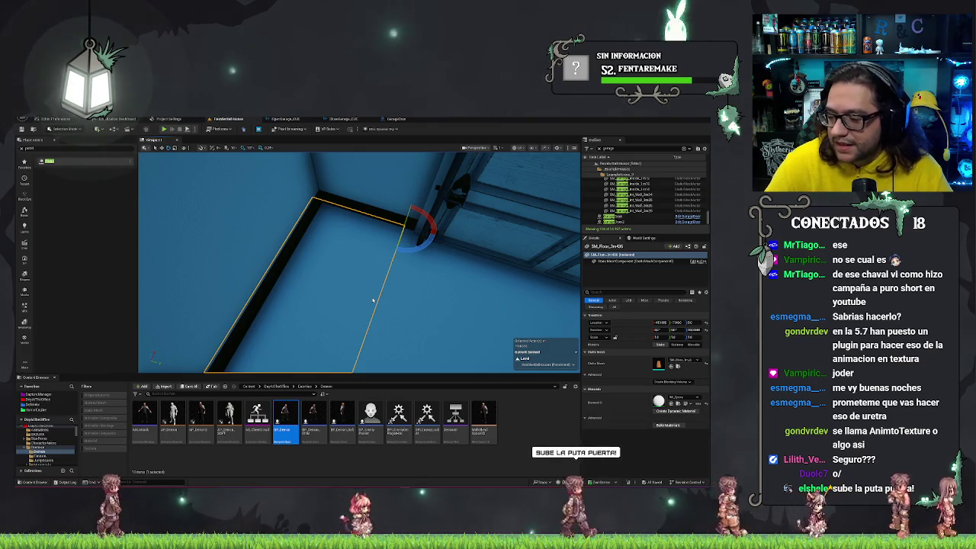
key(w)
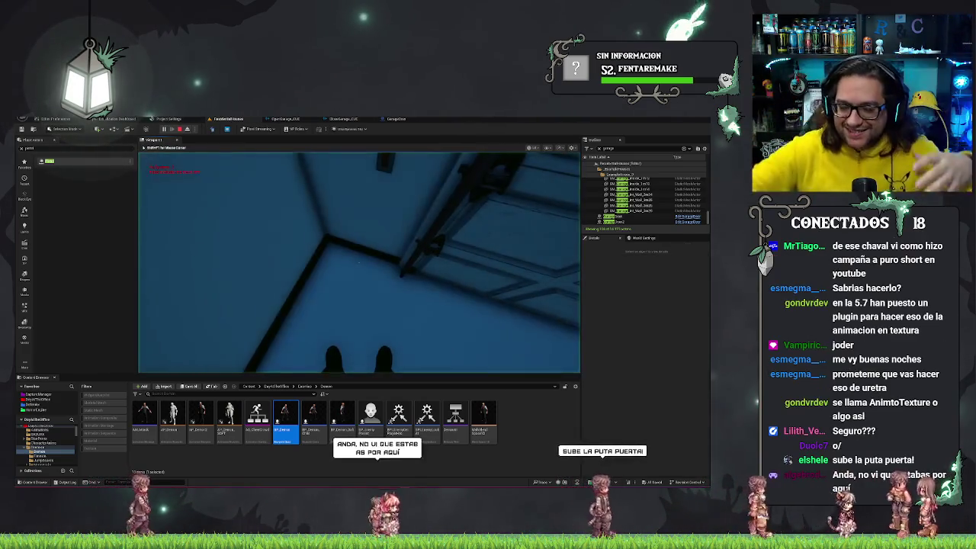
key(e)
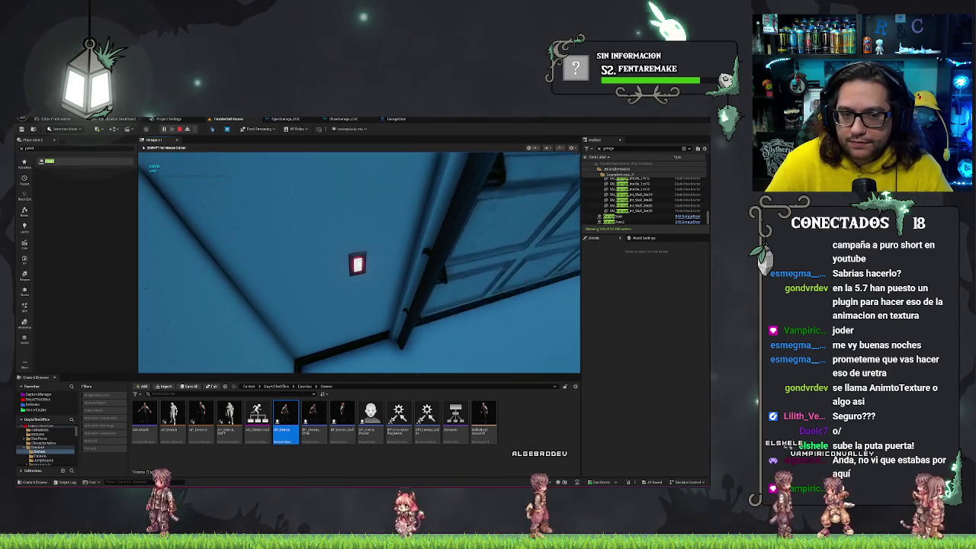
key(e)
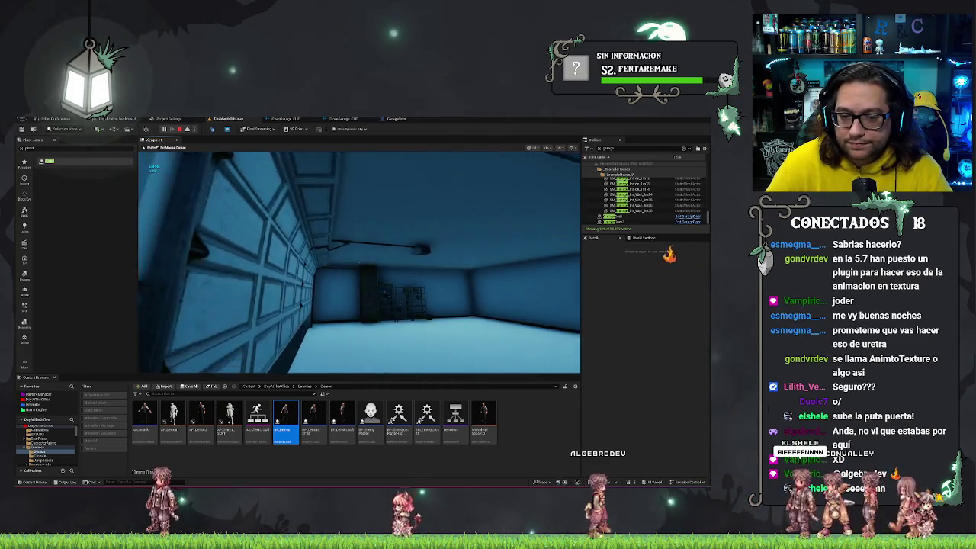
key(Escape)
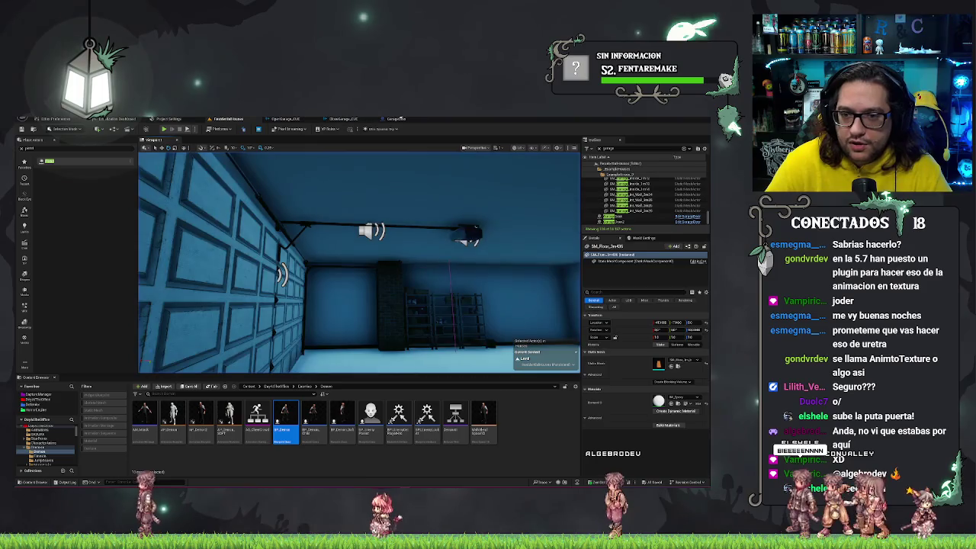
click(398, 120)
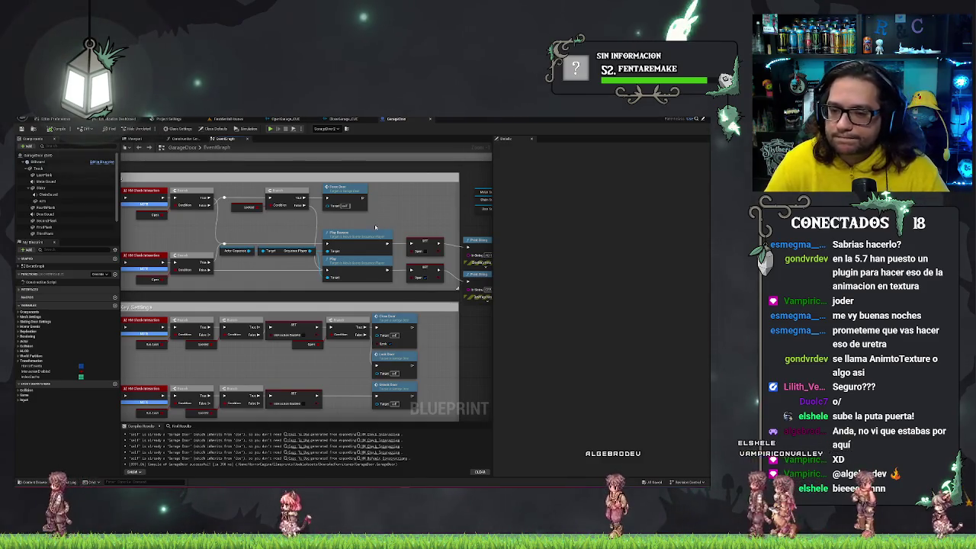
Zoom out and pan to the Play sound nodes, then drag from the SET node's exec pin
scroll(472, 230, up, 2)
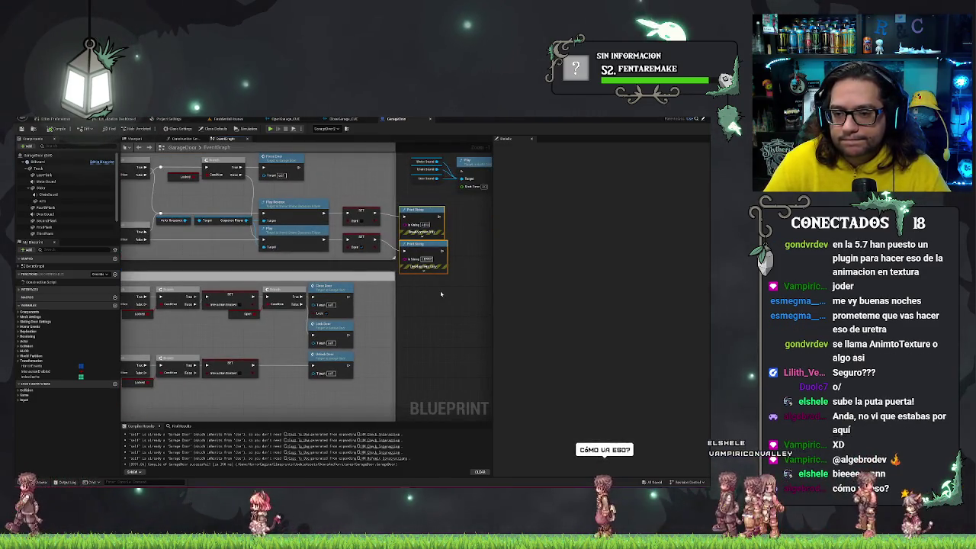
scroll(451, 340, up, 1)
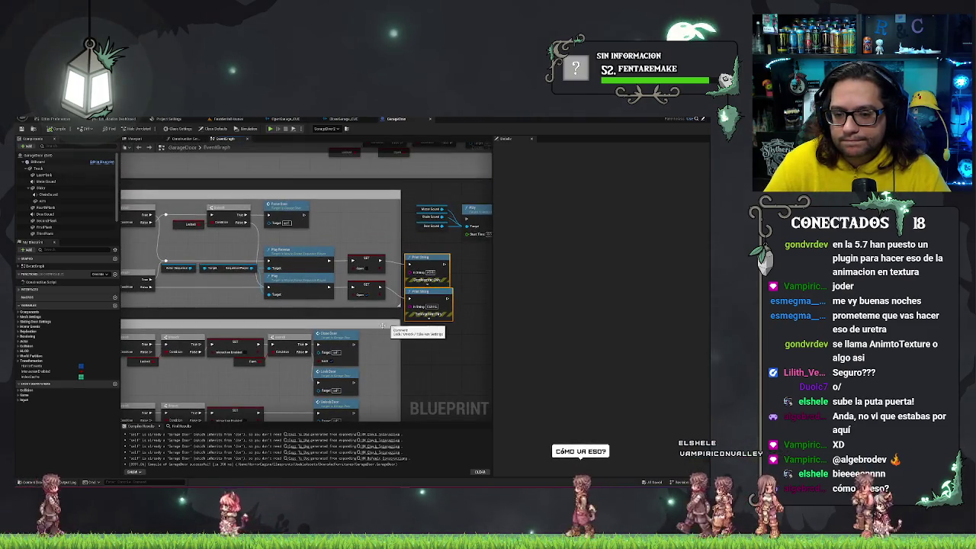
mouse_move(377, 351)
mouse_down()
mouse_move(468, 341)
mouse_move(325, 328)
mouse_up()
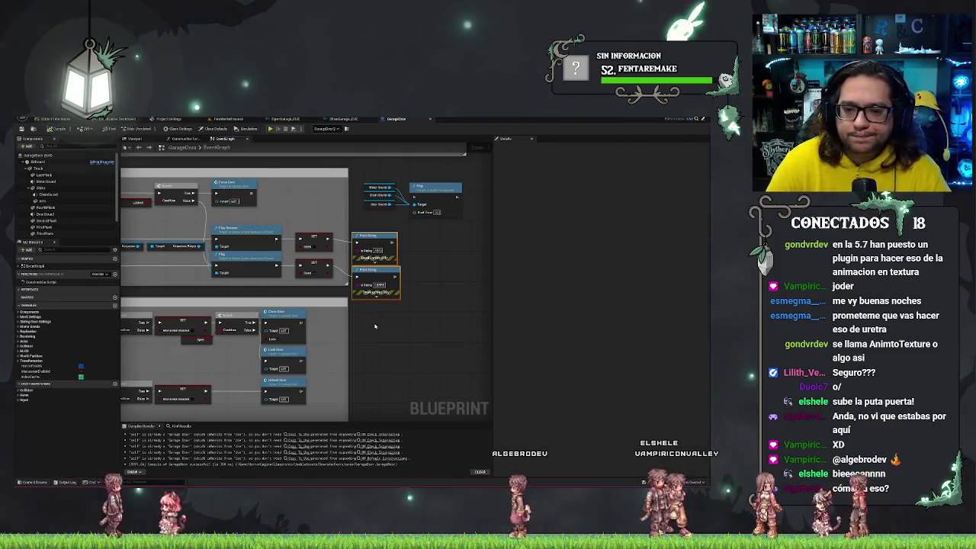
scroll(373, 224, down, 3)
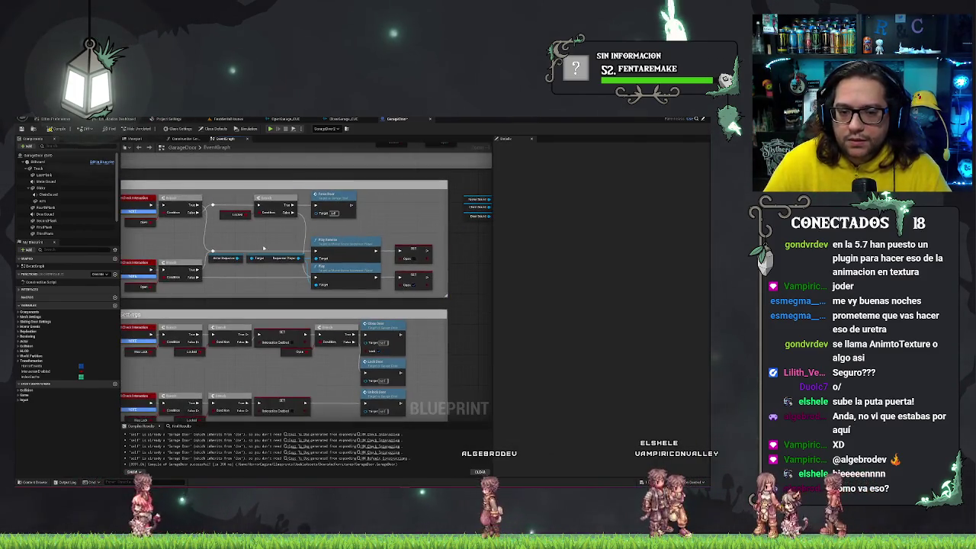
drag(347, 235, 182, 236)
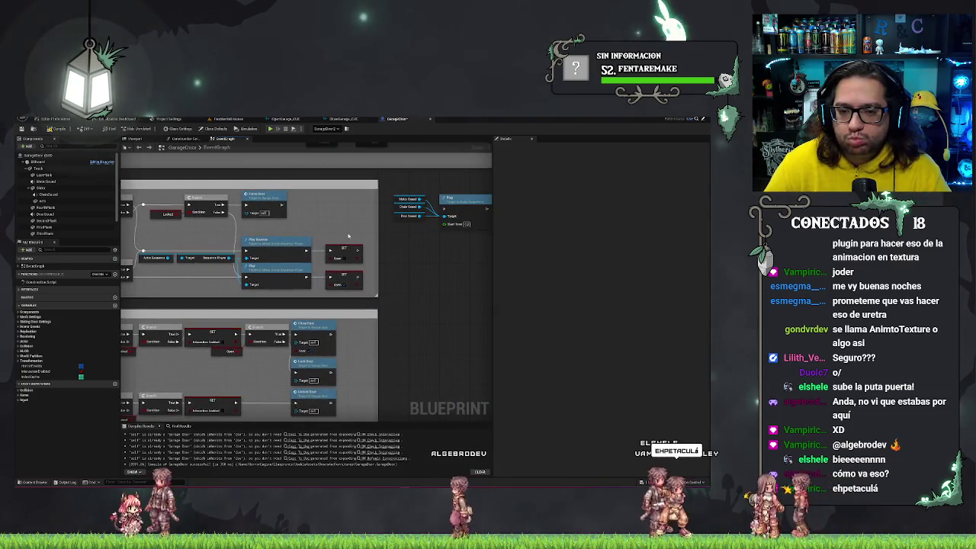
drag(364, 249, 373, 253)
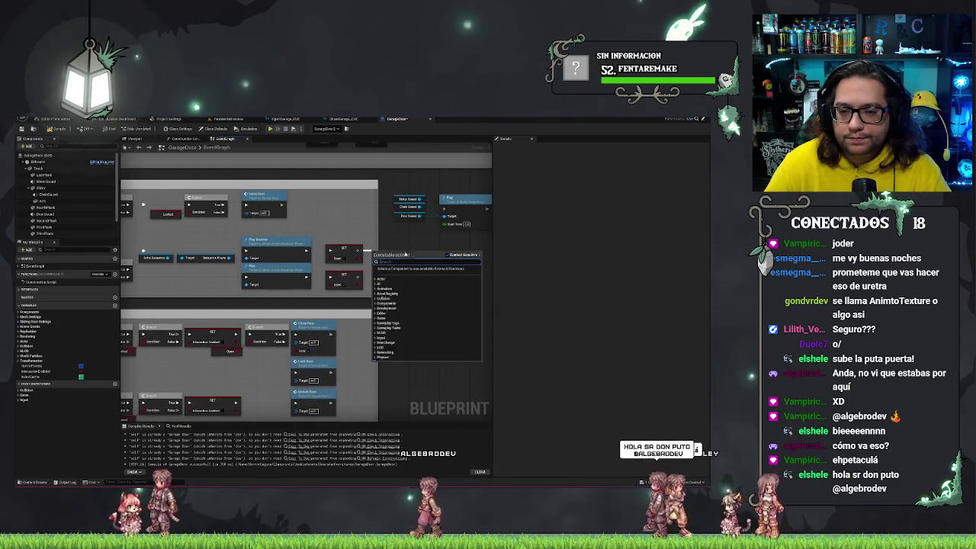
Add a SoundManager custom event and move the sound nodes beneath it
key(Escape)
right_click(417, 269)
text(custom)
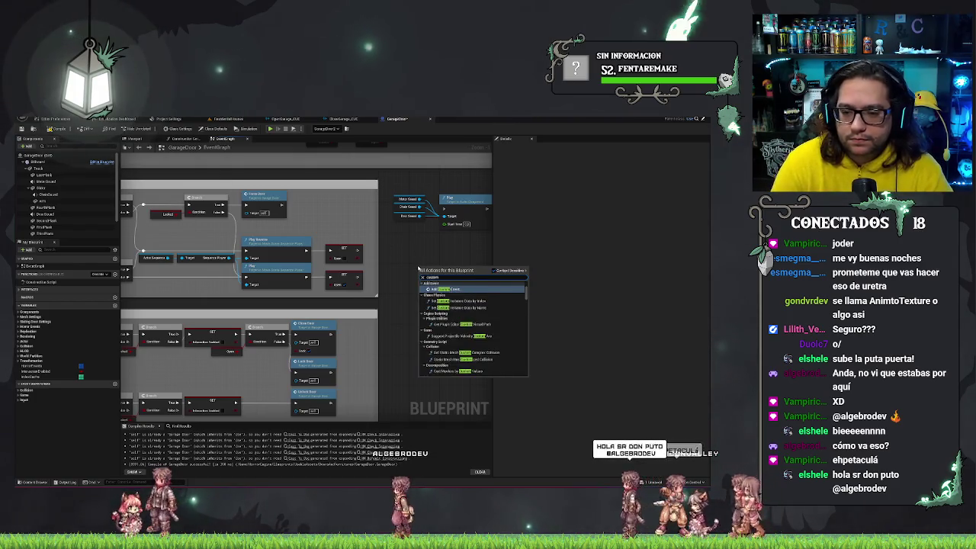
key(Return)
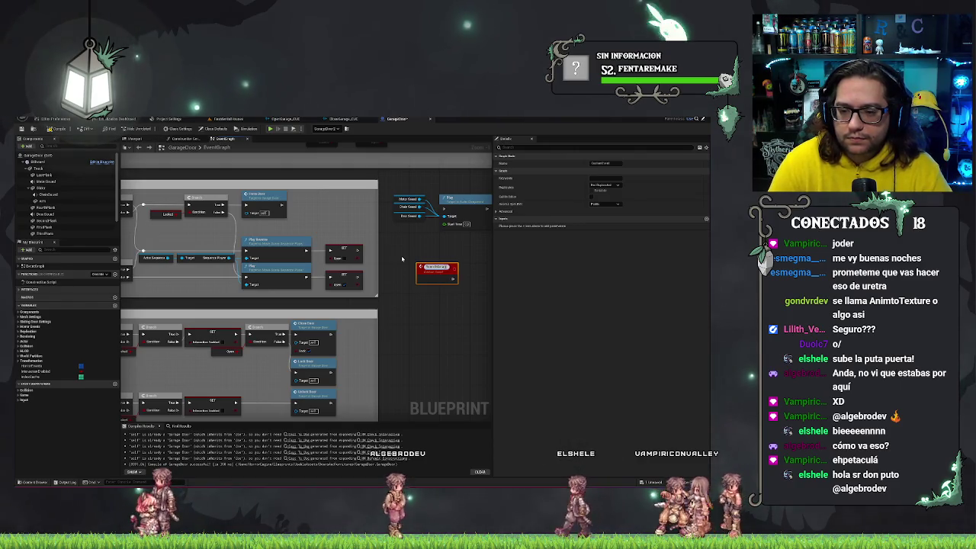
drag(429, 270, 429, 286)
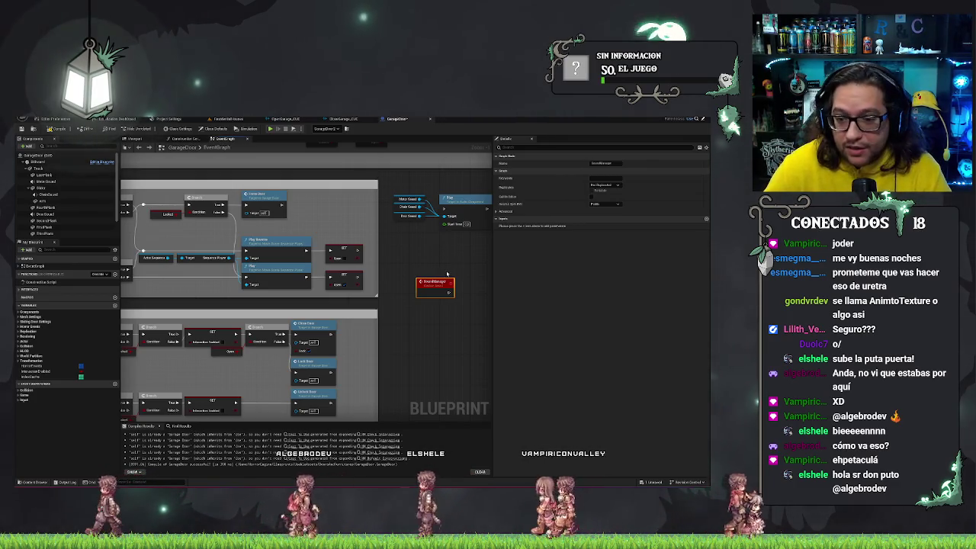
drag(424, 259, 399, 246)
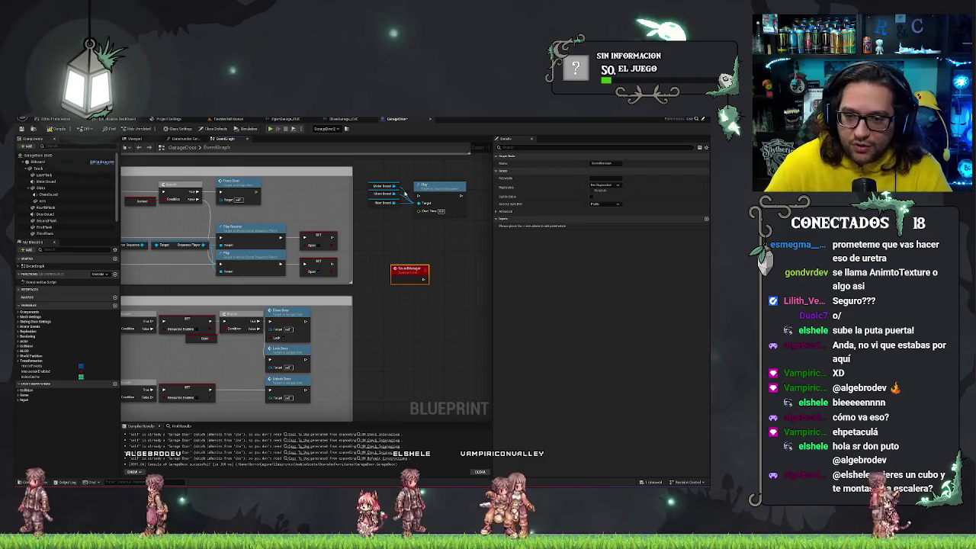
drag(410, 207, 418, 343)
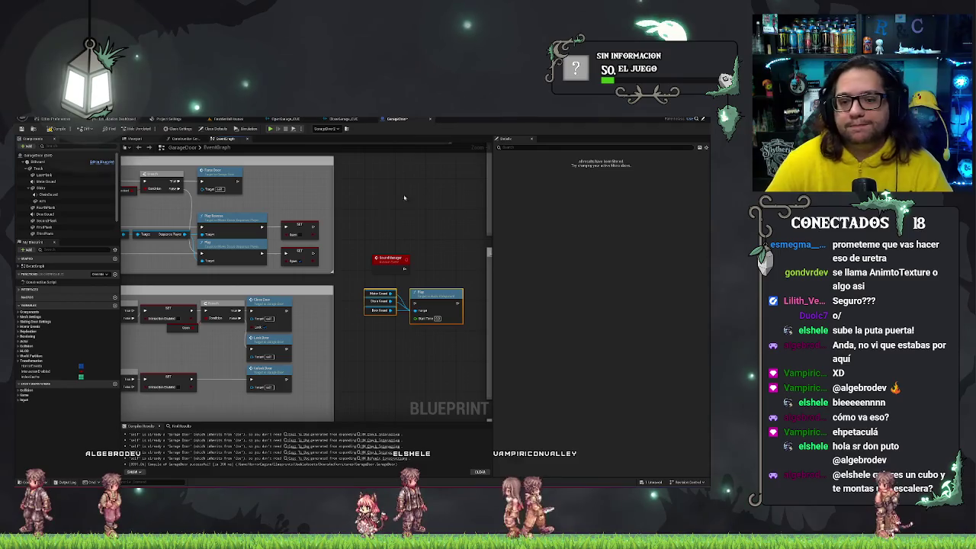
key(Home)
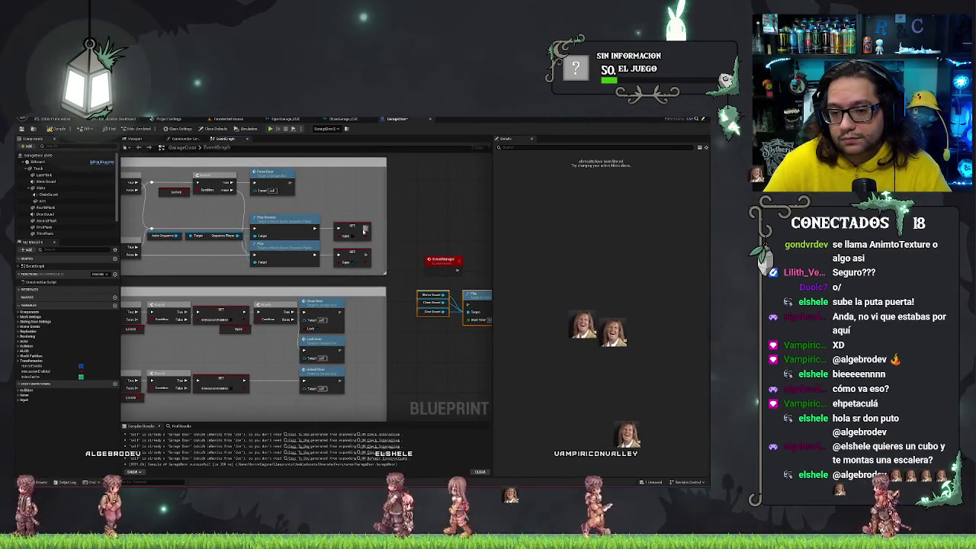
Place a new node beside the SET node and wire it from SET
right_click(379, 231)
key(Return)
mouse_move(384, 232)
mouse_down()
mouse_move(371, 260)
mouse_move(391, 252)
mouse_move(397, 232)
mouse_up()
drag(436, 208, 563, 219)
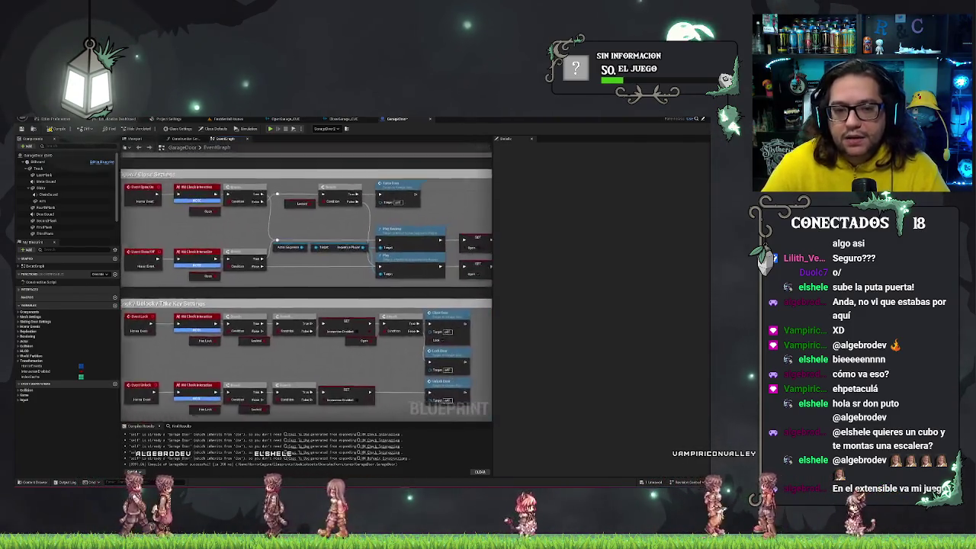
drag(360, 252, 187, 209)
scroll(414, 339, down, 6)
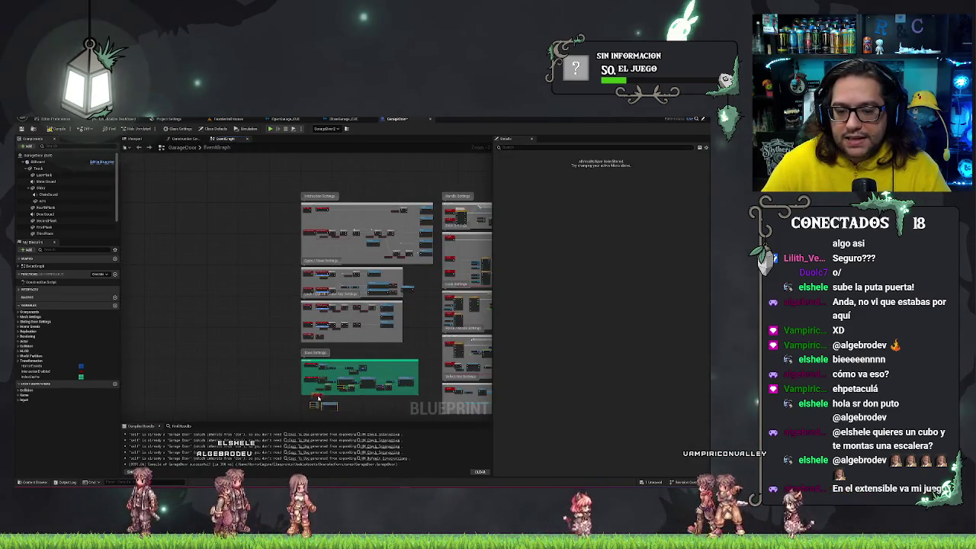
scroll(321, 405, up, 8)
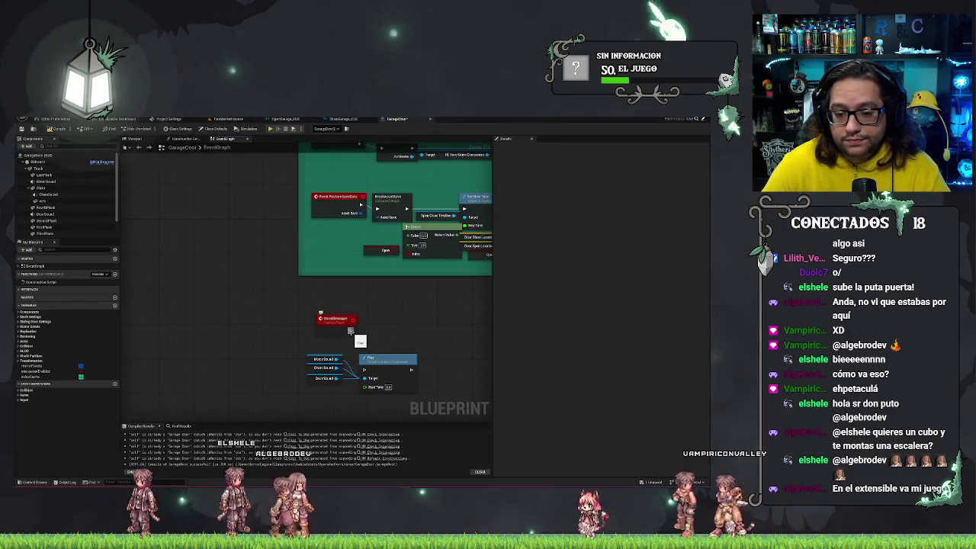
Add a Timeline named Sound after SoundManager and open it for editing
drag(370, 333, 371, 333)
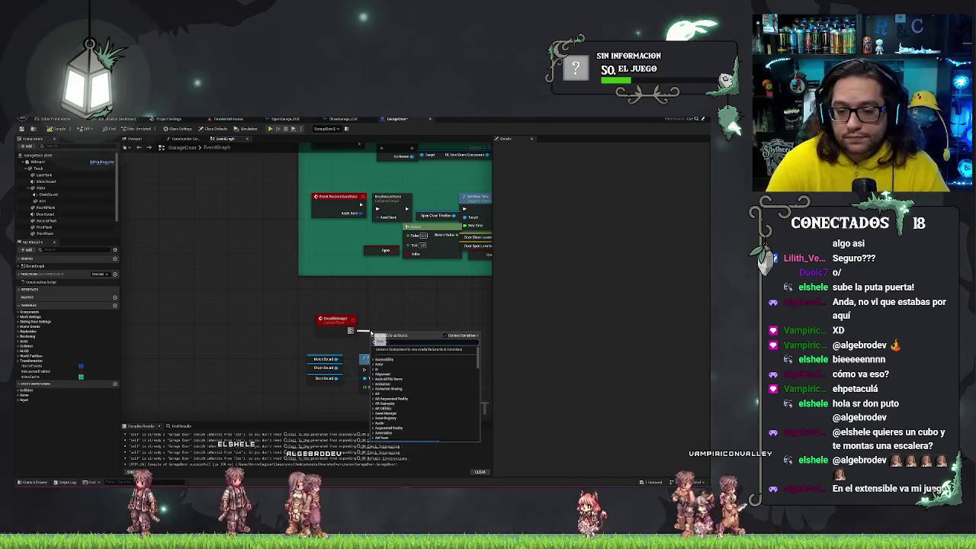
text(add time)
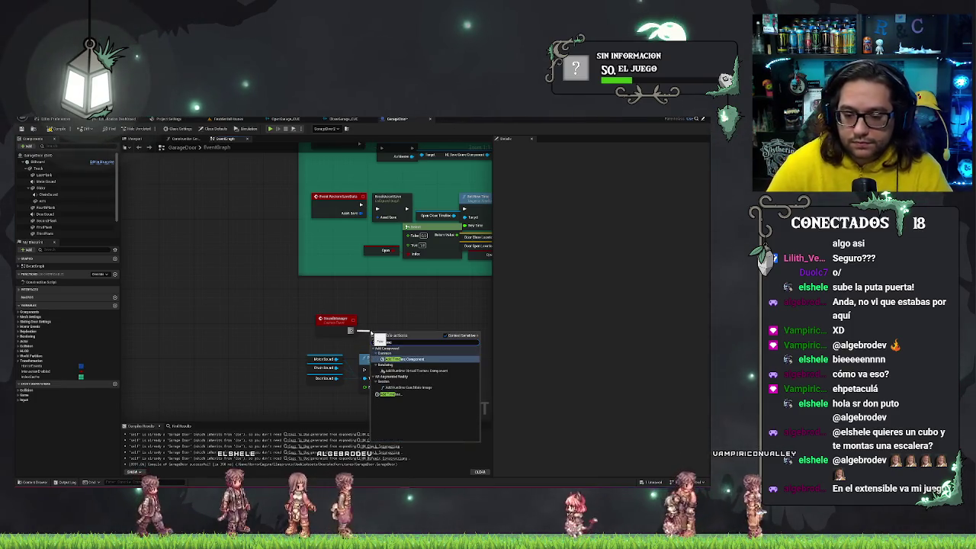
click(387, 393)
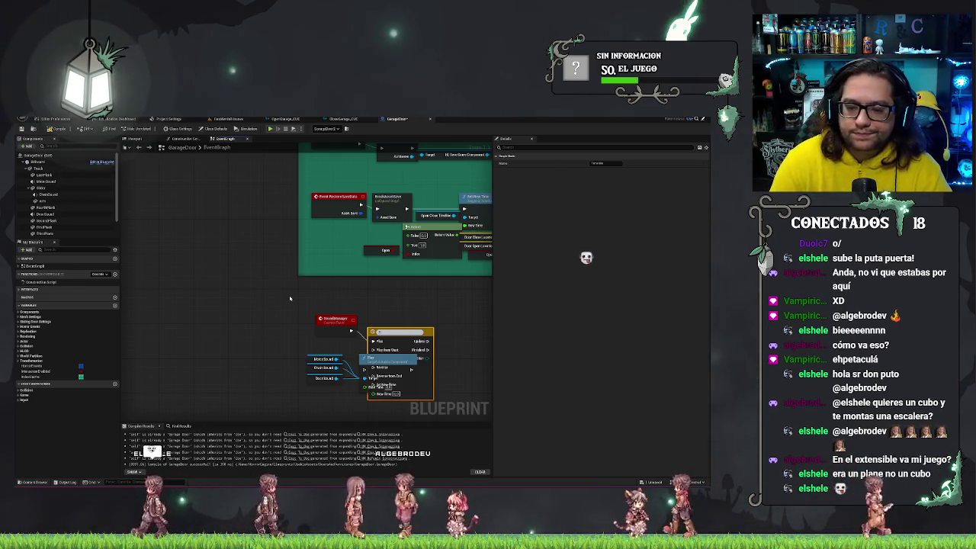
key(Return)
drag(402, 331, 402, 323)
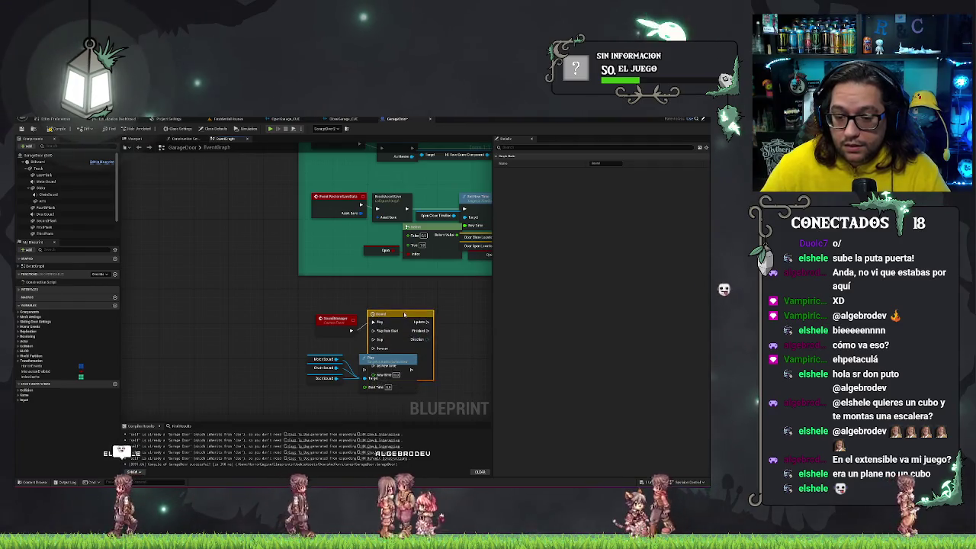
double_click(406, 326)
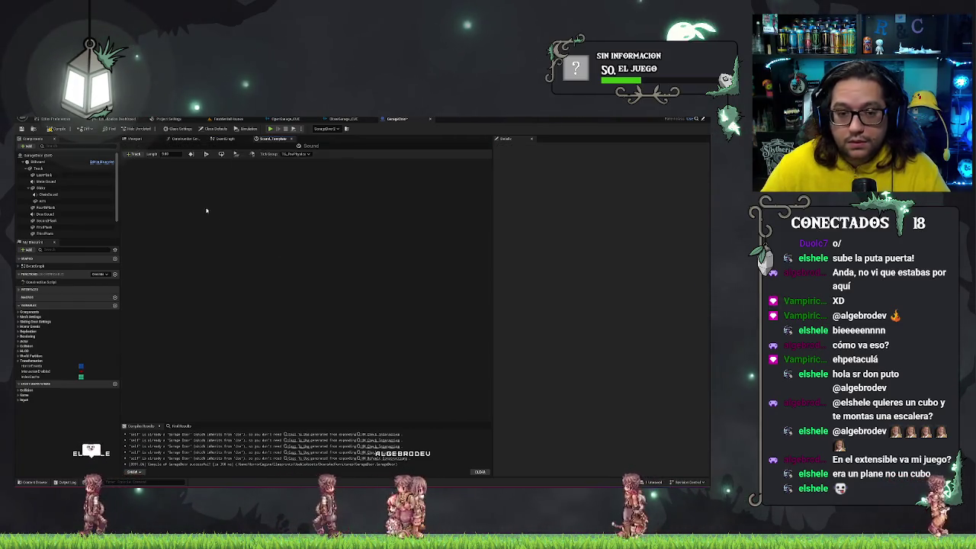
Add a float track with two curve keys, the first at time 0
click(134, 155)
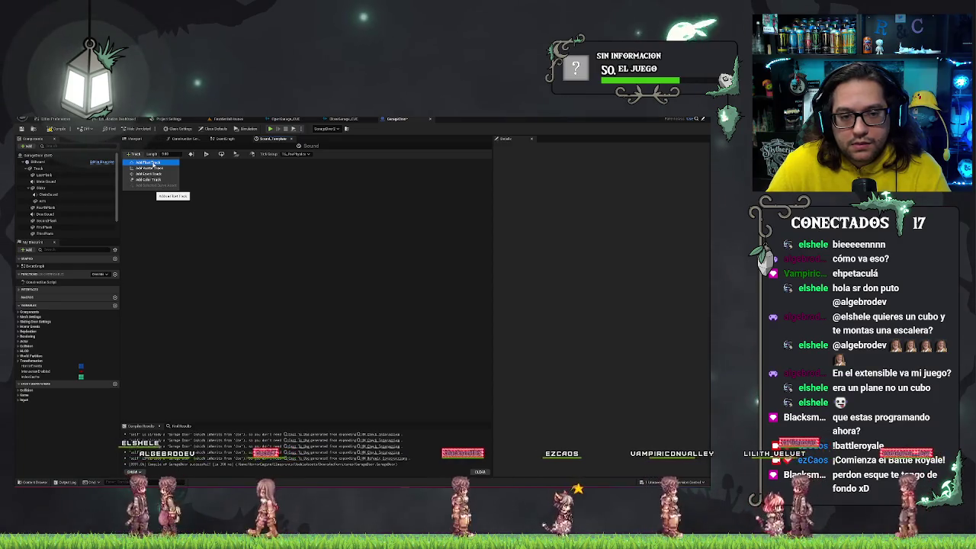
click(154, 165)
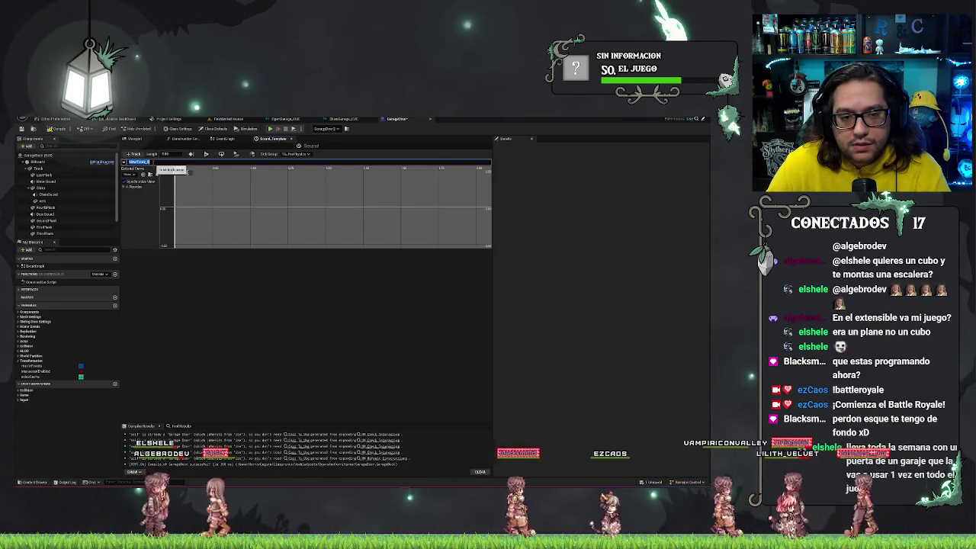
right_click(208, 201)
click(226, 210)
right_click(286, 186)
click(307, 195)
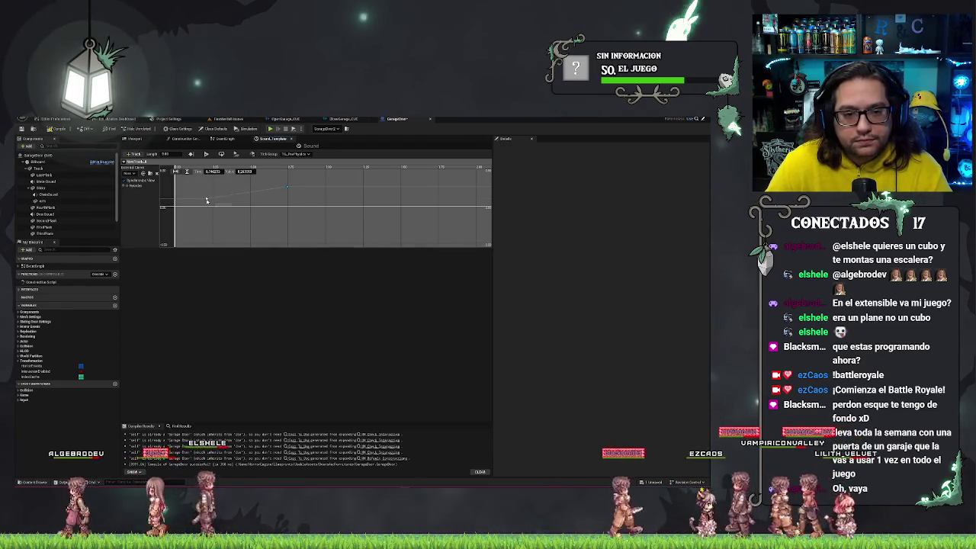
text(0)
key(Return)
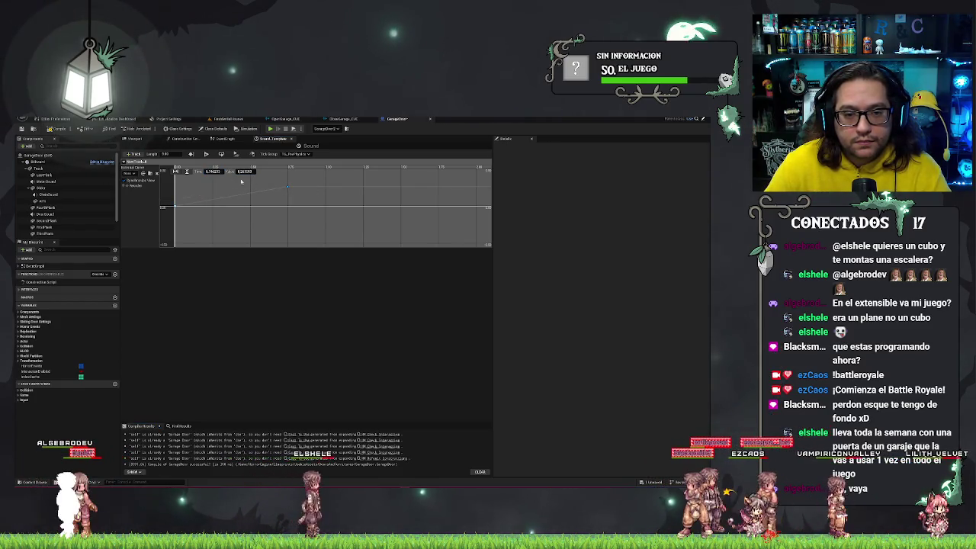
Set the second key's value to 1.0, rename the track 'Roll', and save the blueprint
double_click(218, 171)
key(Return)
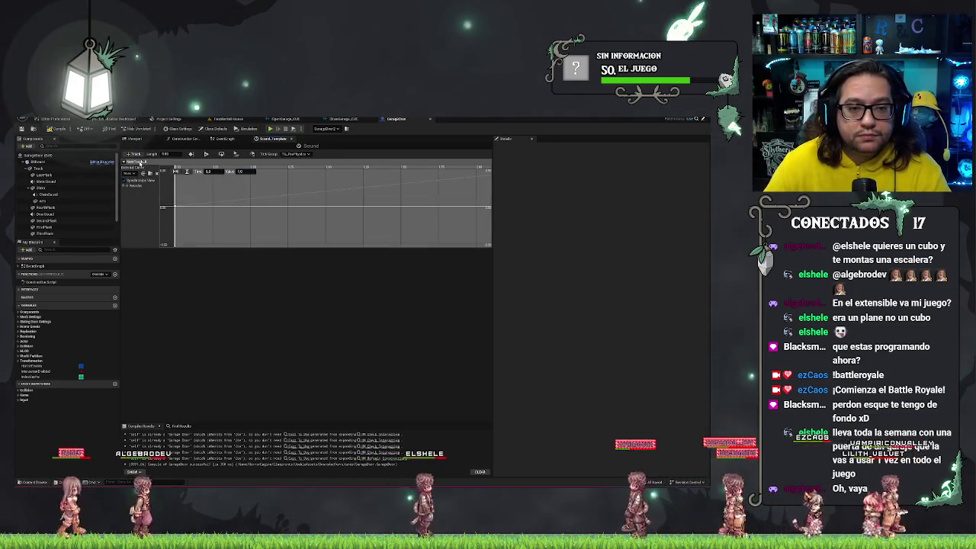
double_click(135, 162)
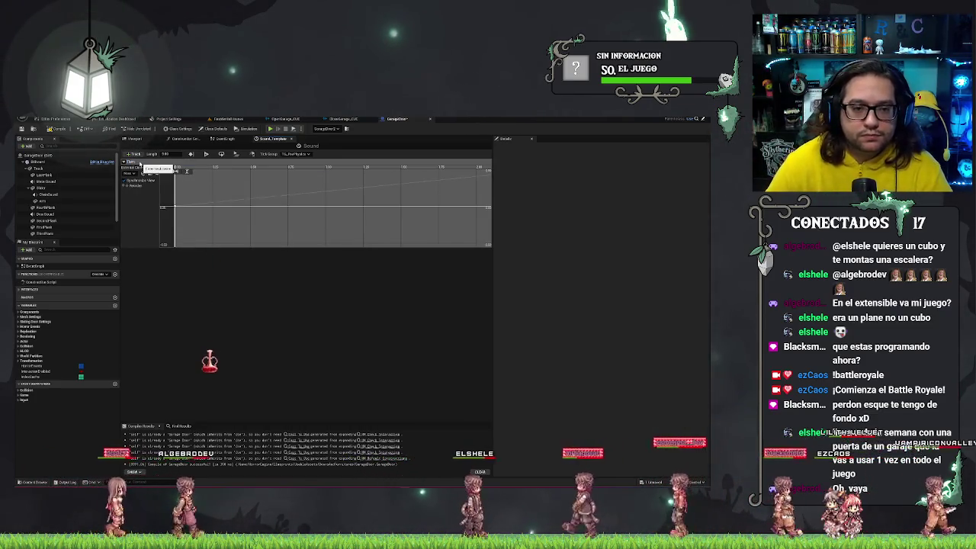
text(Roll)
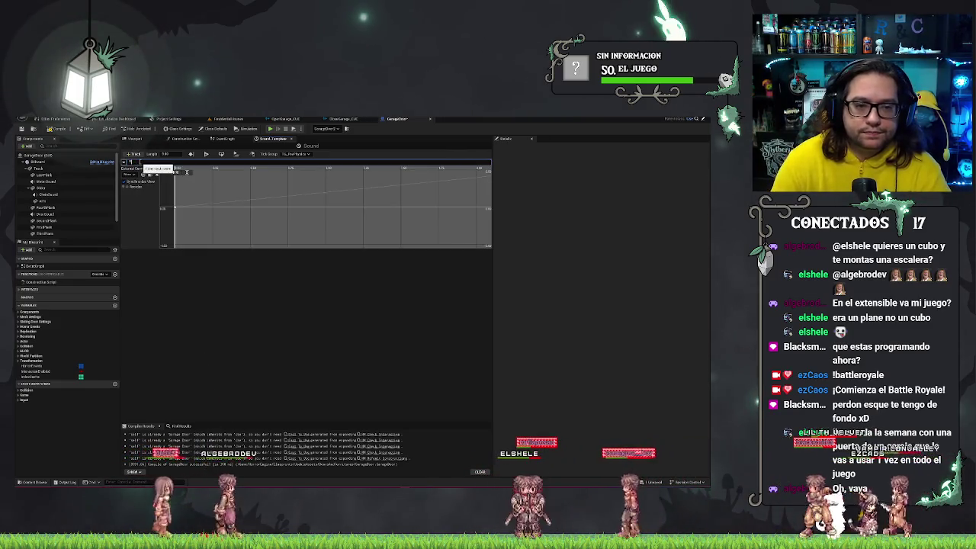
key(Return)
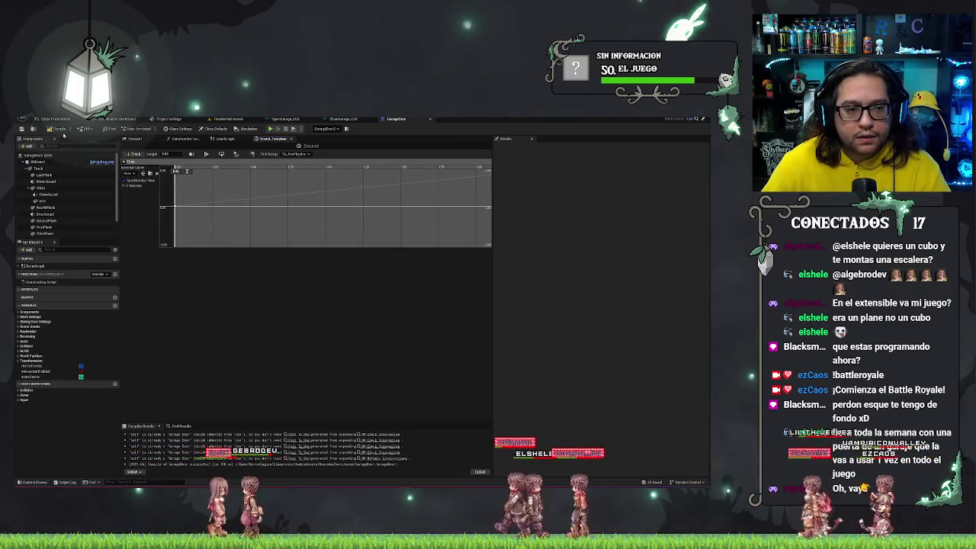
key(ctrl+s)
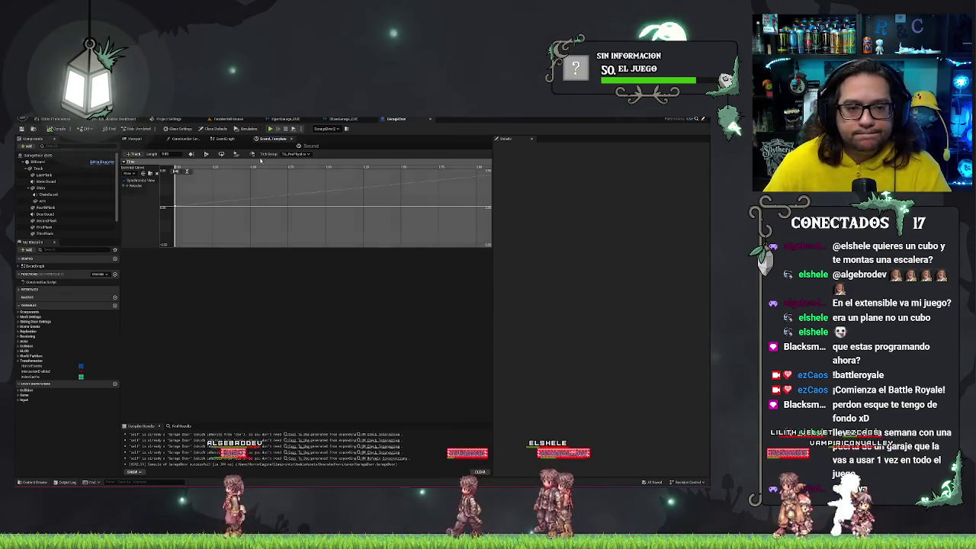
click(219, 141)
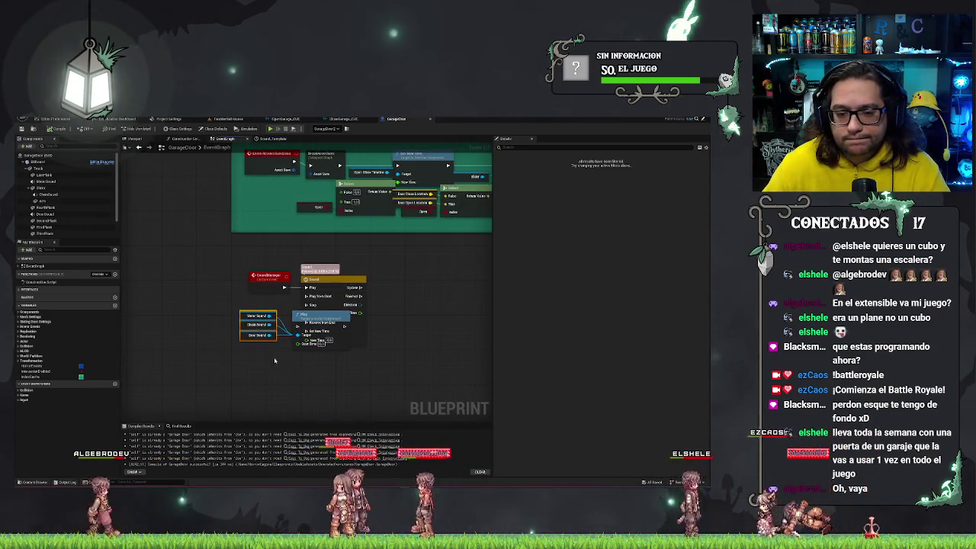
Arrange the Sound timeline, Play node and Metal, Chain, Door Sound variables in a row after SoundManager
mouse_move(300, 317)
mouse_down()
mouse_move(285, 363)
mouse_move(302, 354)
mouse_up()
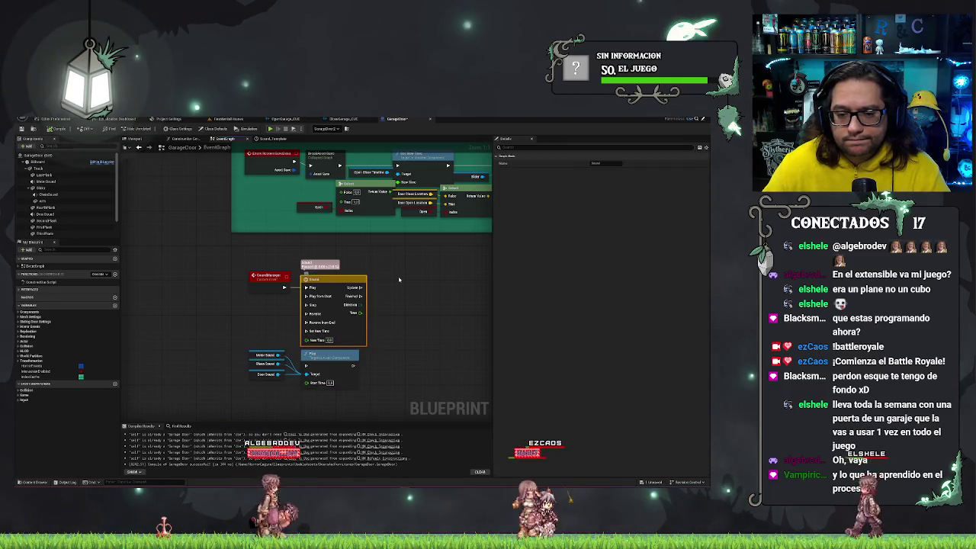
drag(353, 279, 398, 279)
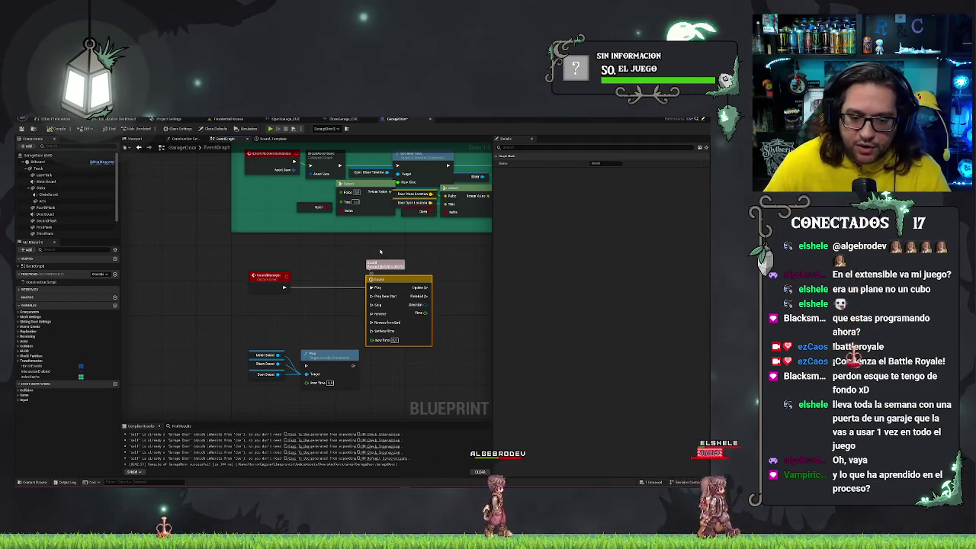
click(260, 359)
click(236, 346)
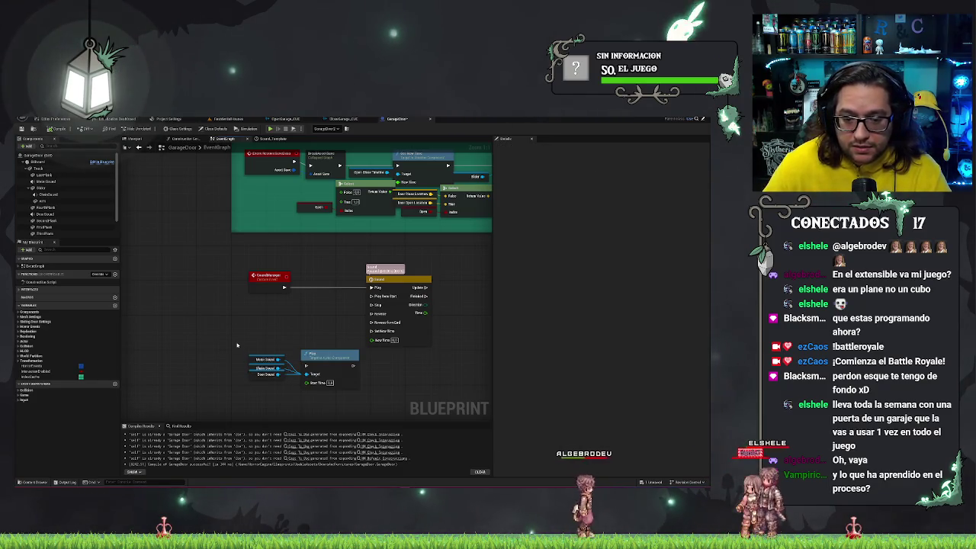
drag(221, 388, 292, 335)
mouse_move(228, 350)
mouse_down()
mouse_move(444, 350)
mouse_move(419, 274)
mouse_up()
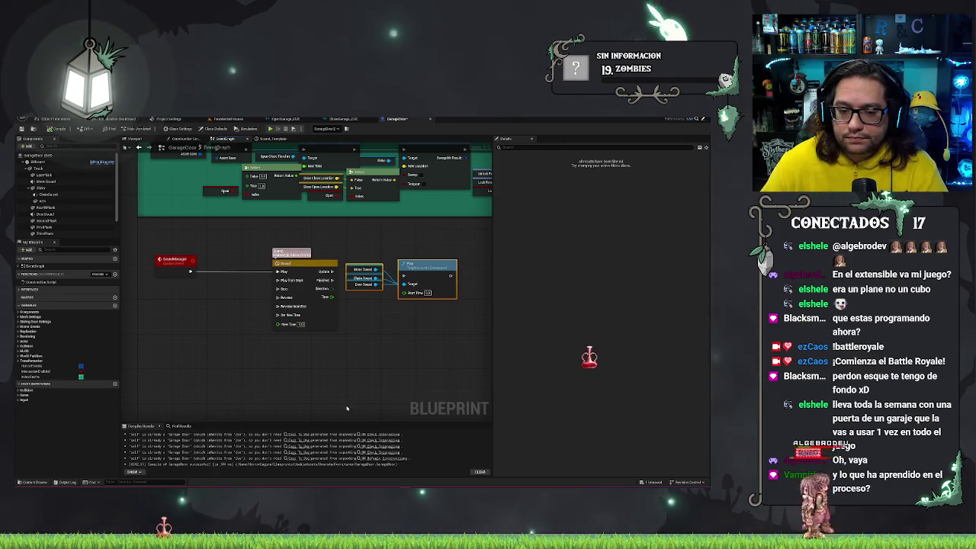
click(295, 409)
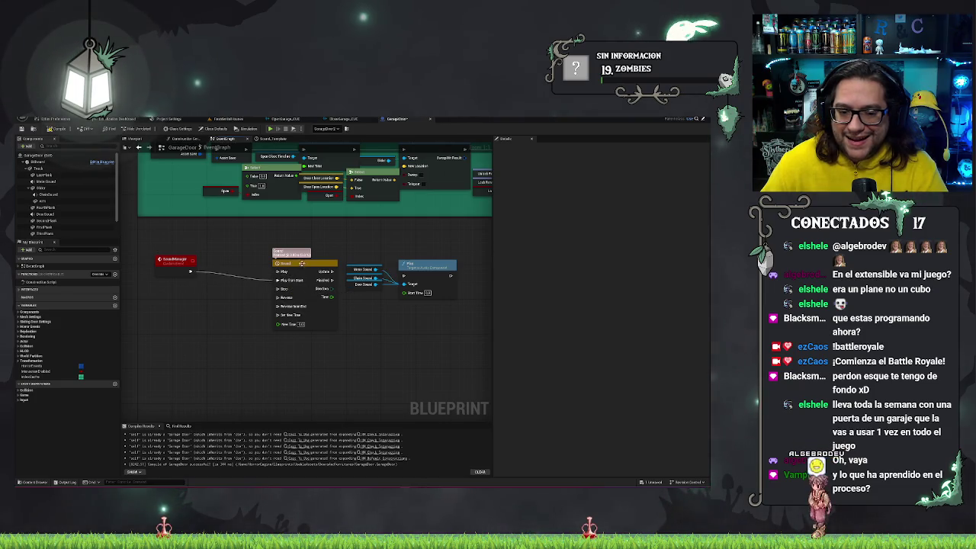
drag(302, 263, 274, 261)
drag(164, 261, 280, 236)
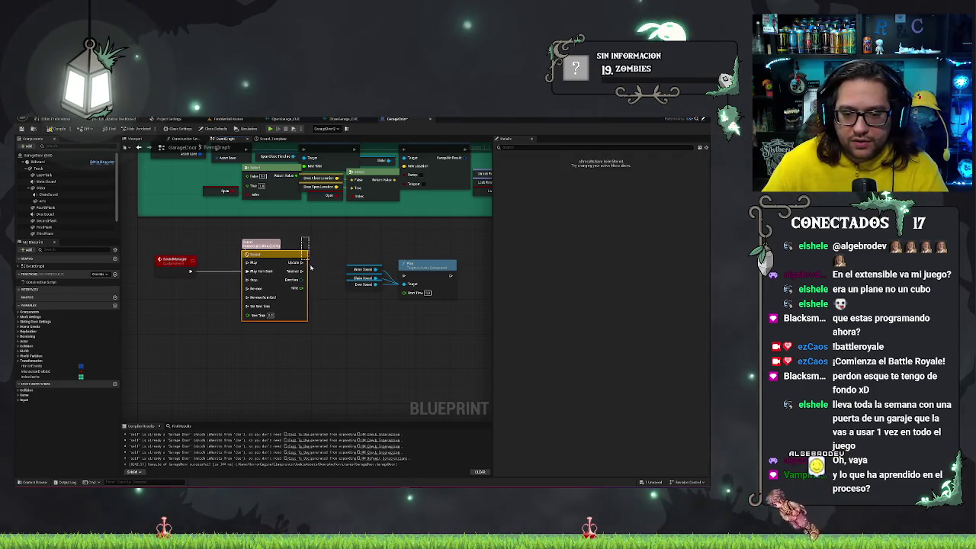
click(307, 296)
Open the Sound timeline, undo a stray key, compile, and save the GarageDoor blueprint
double_click(280, 260)
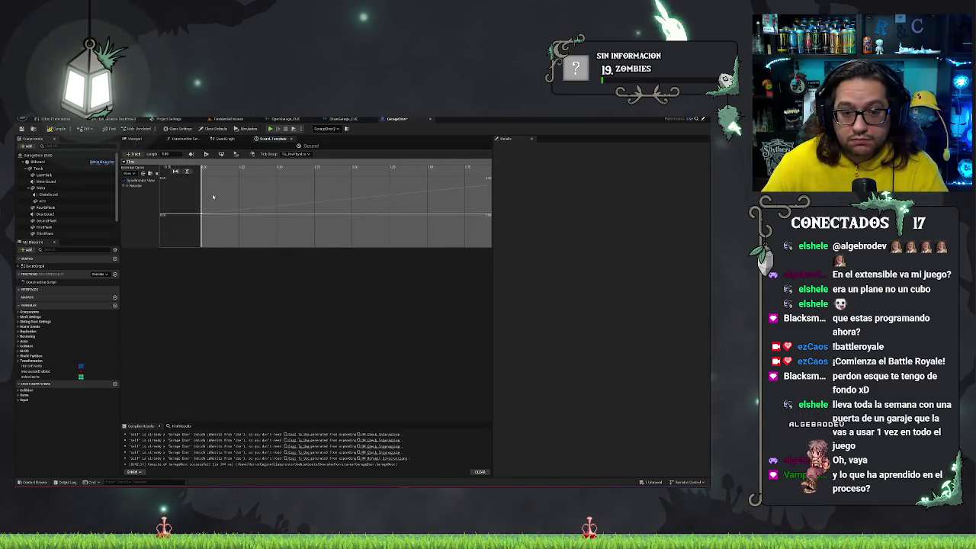
shift+click(202, 216)
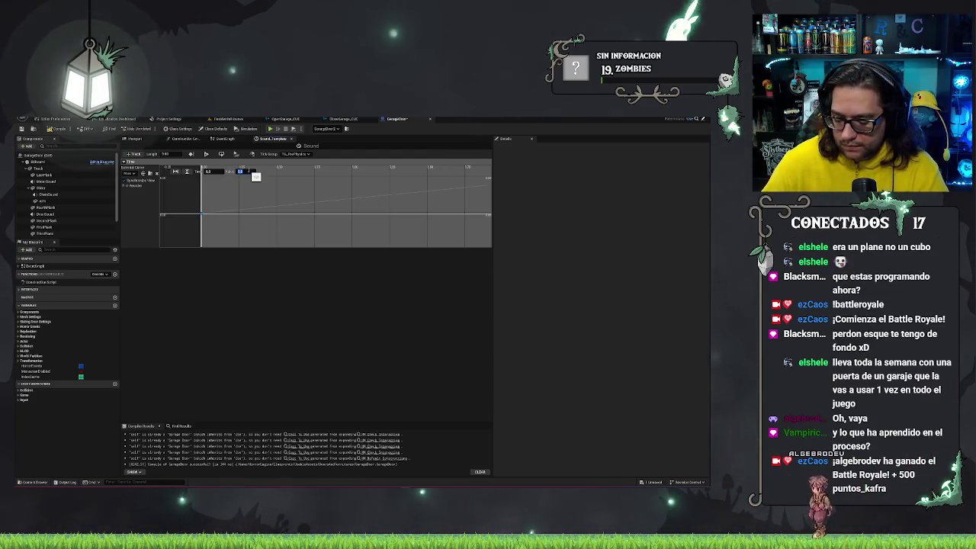
click(60, 128)
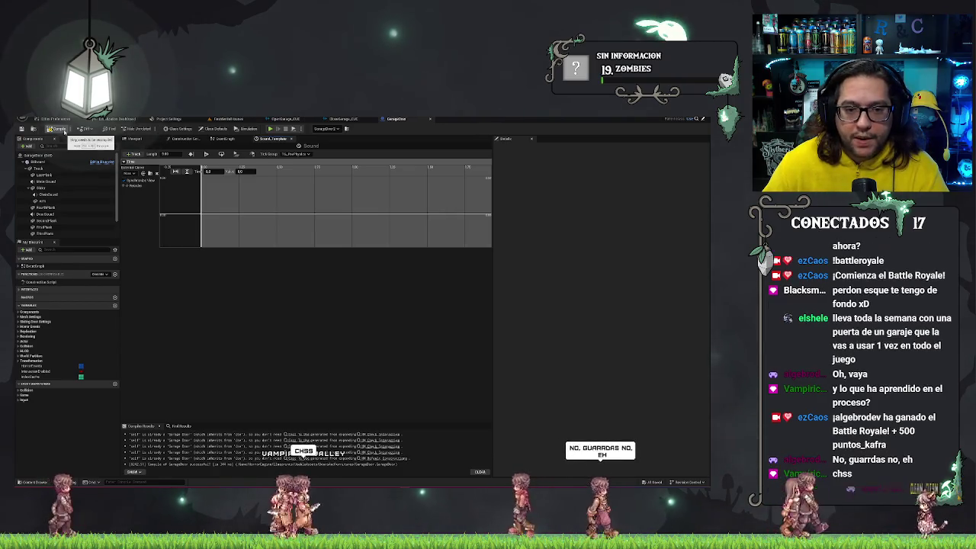
key(ctrl+z)
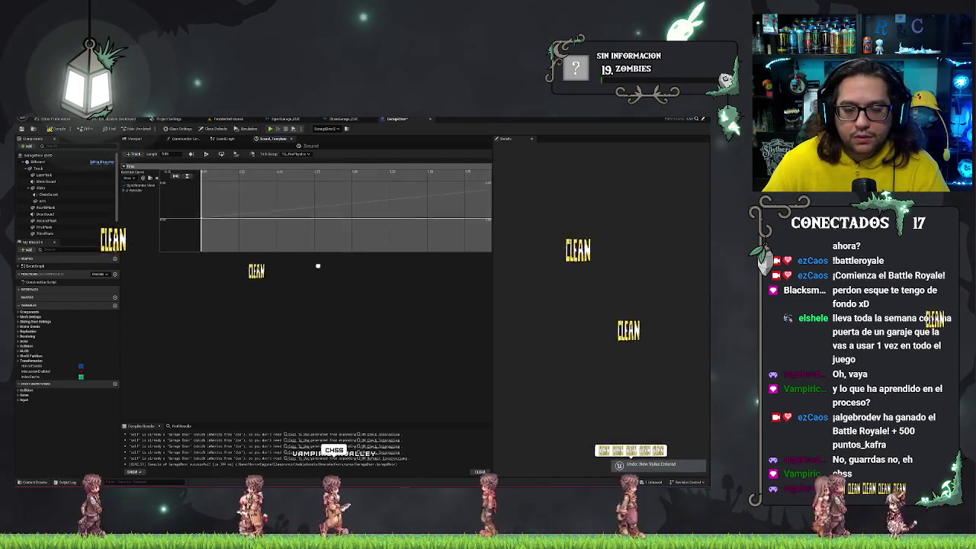
key(ctrl+s)
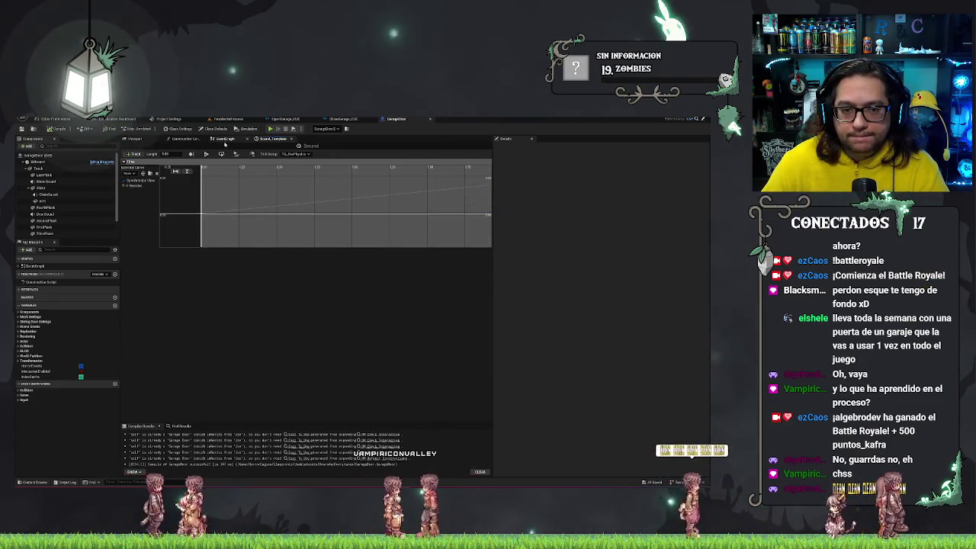
Back in the event graph, select the Door Sound variable and Play node and shift them down slightly
click(223, 138)
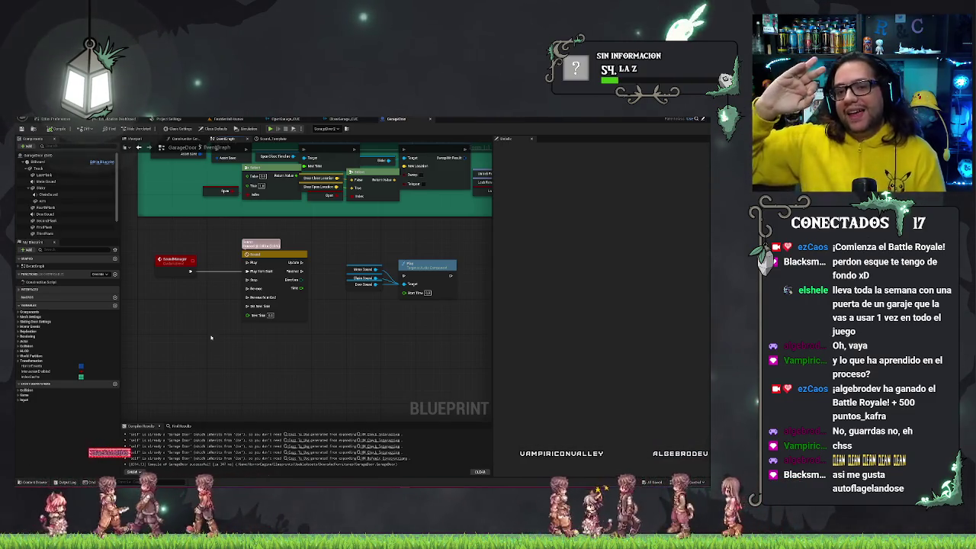
click(349, 284)
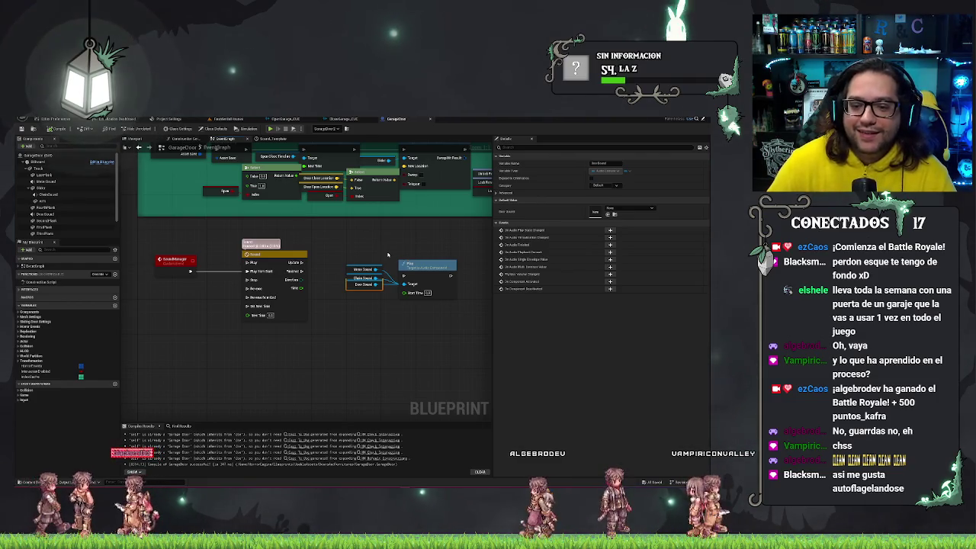
drag(383, 253, 440, 333)
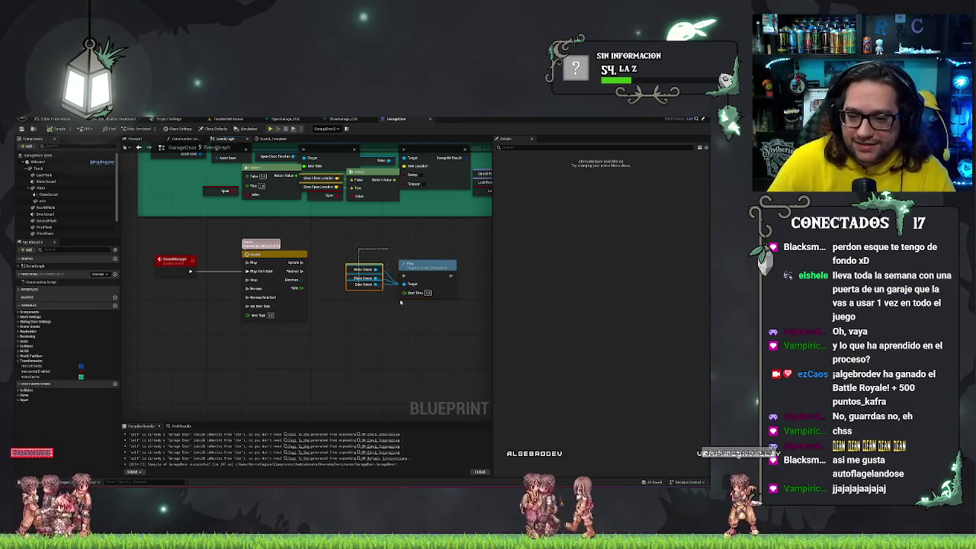
drag(359, 269, 358, 282)
Realign the Metal, Chain and Door Sound variables with the Play node, nudging them up-left
click(347, 292)
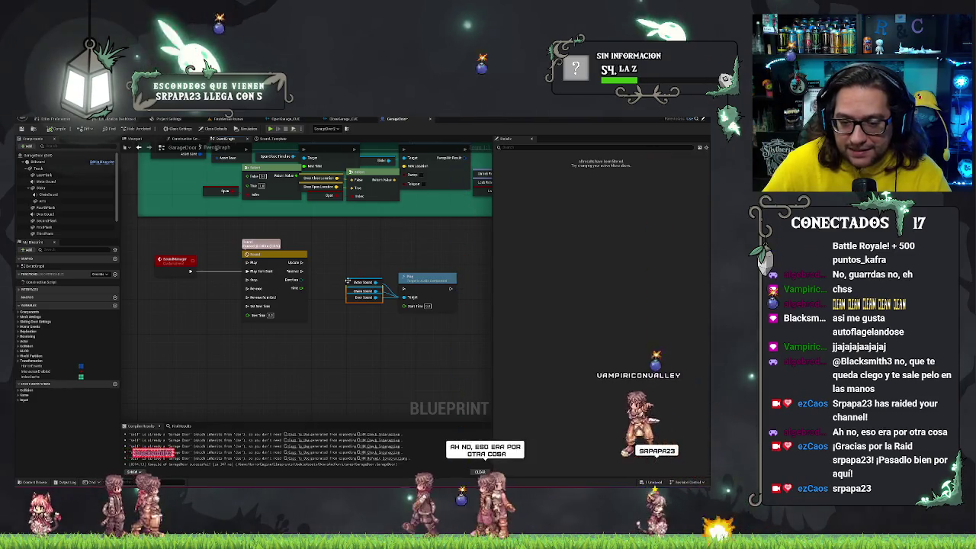
mouse_move(352, 280)
mouse_down()
mouse_move(361, 335)
mouse_move(361, 307)
mouse_up()
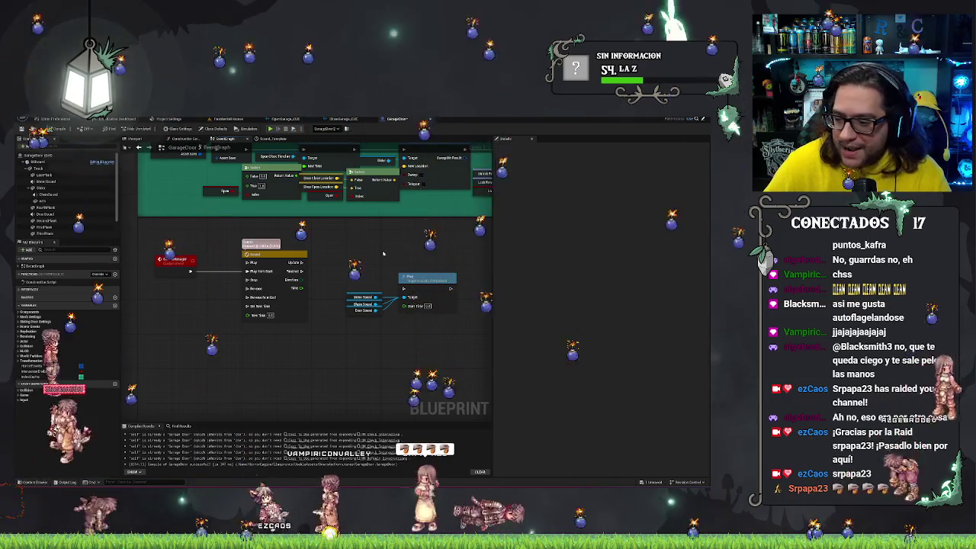
drag(383, 254, 466, 335)
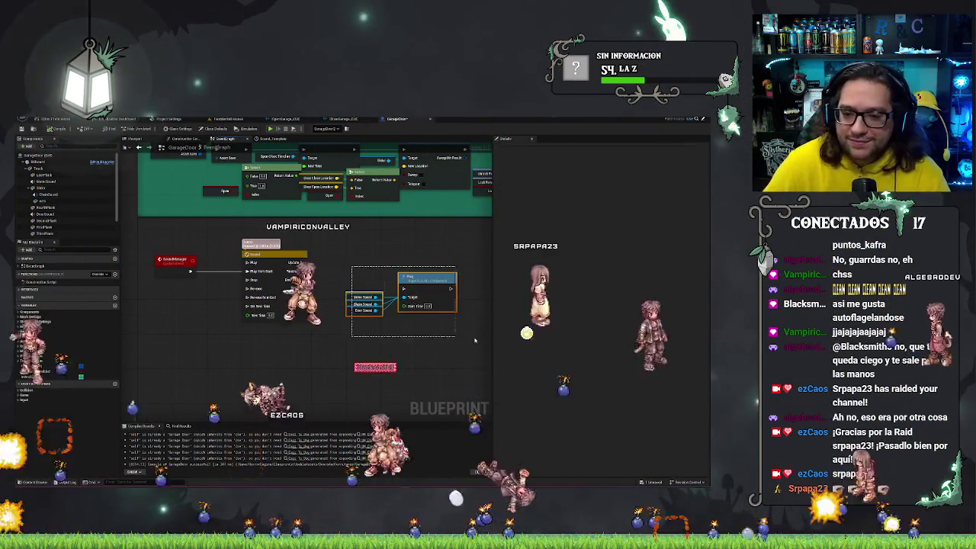
mouse_move(418, 279)
mouse_down()
mouse_move(404, 262)
mouse_move(413, 256)
mouse_up()
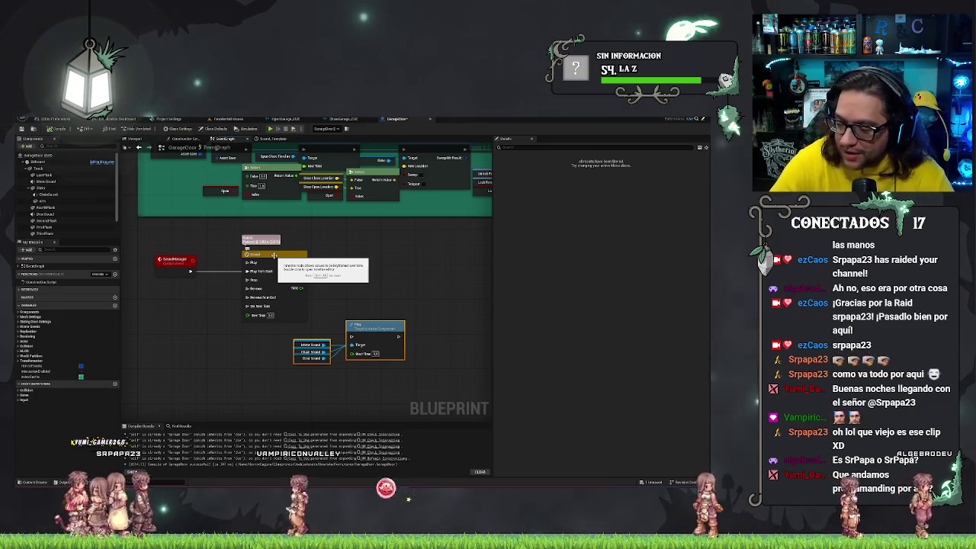
Switch to the FactoryBuild level and turn the viewport to face the garage door
click(227, 119)
mouse_move(392, 224)
mouse_down()
mouse_move(348, 216)
mouse_move(220, 271)
mouse_move(404, 269)
mouse_up()
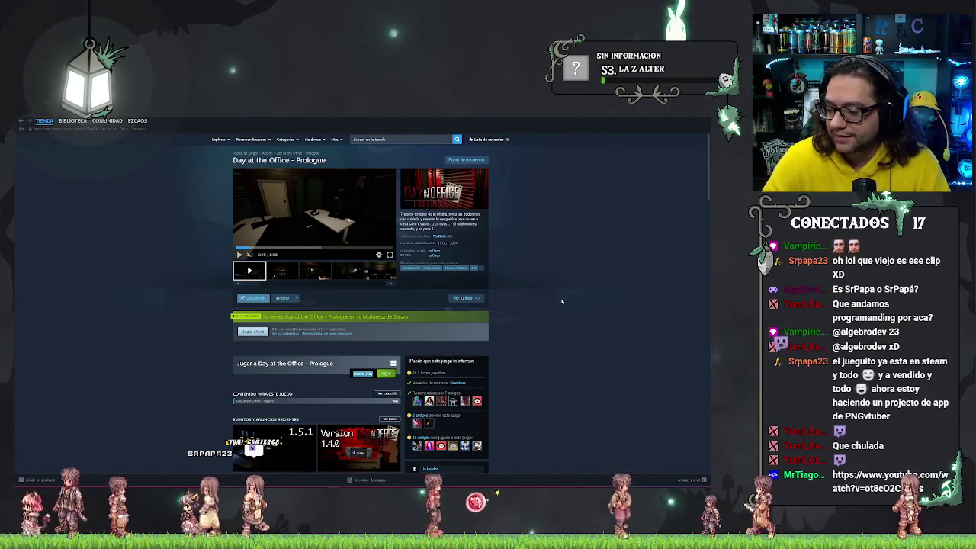
Scroll the Day at the Office - Prologue store page down to the system requirements and back up
scroll(534, 303, down, 5)
scroll(524, 303, down, 2)
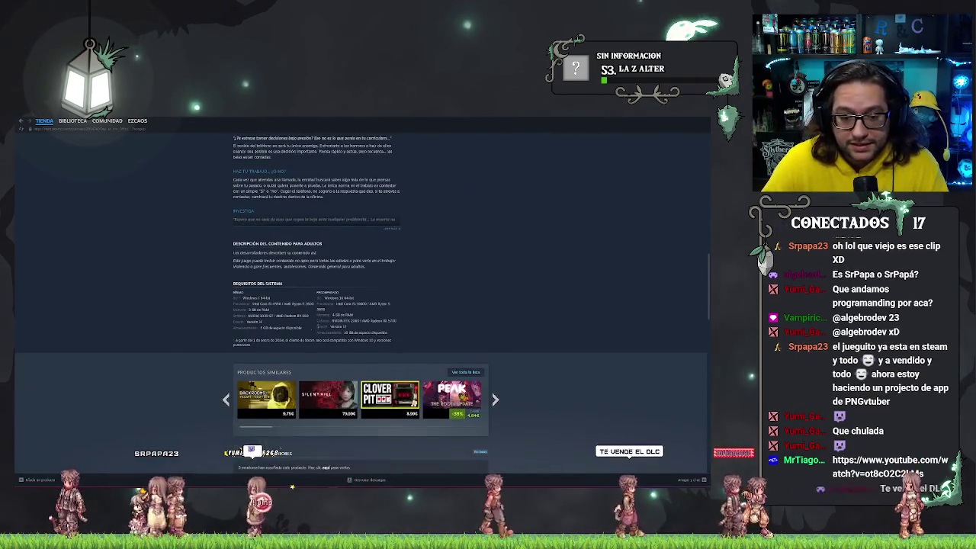
drag(251, 303, 292, 314)
click(295, 316)
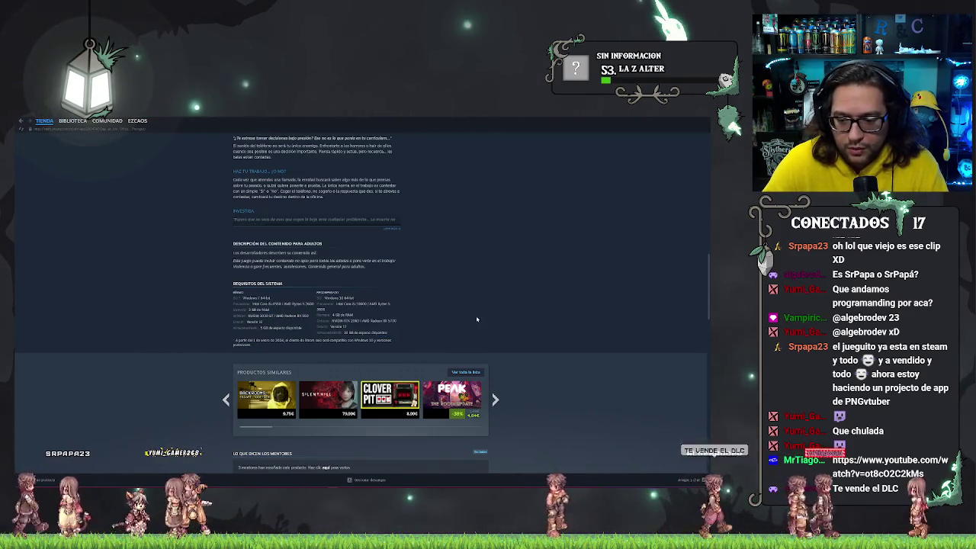
scroll(474, 274, up, 15)
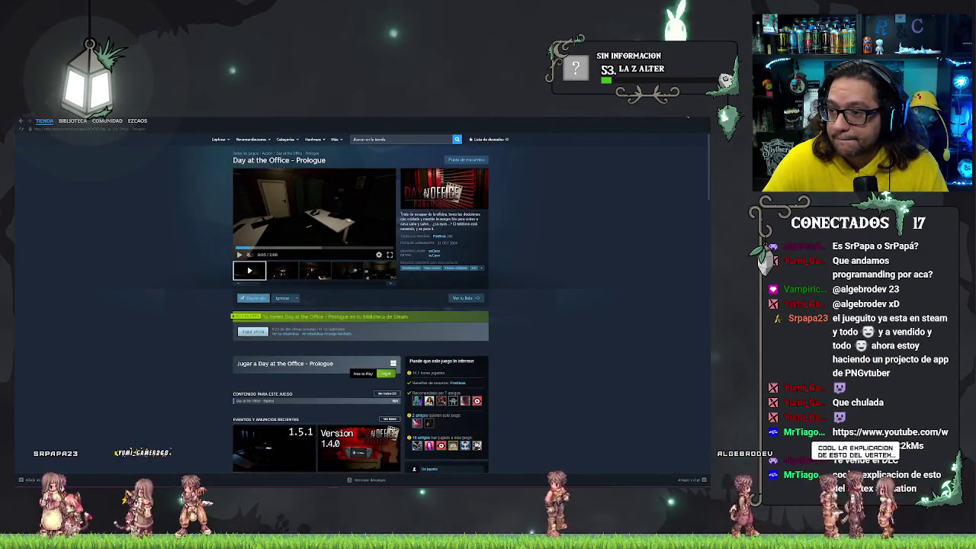